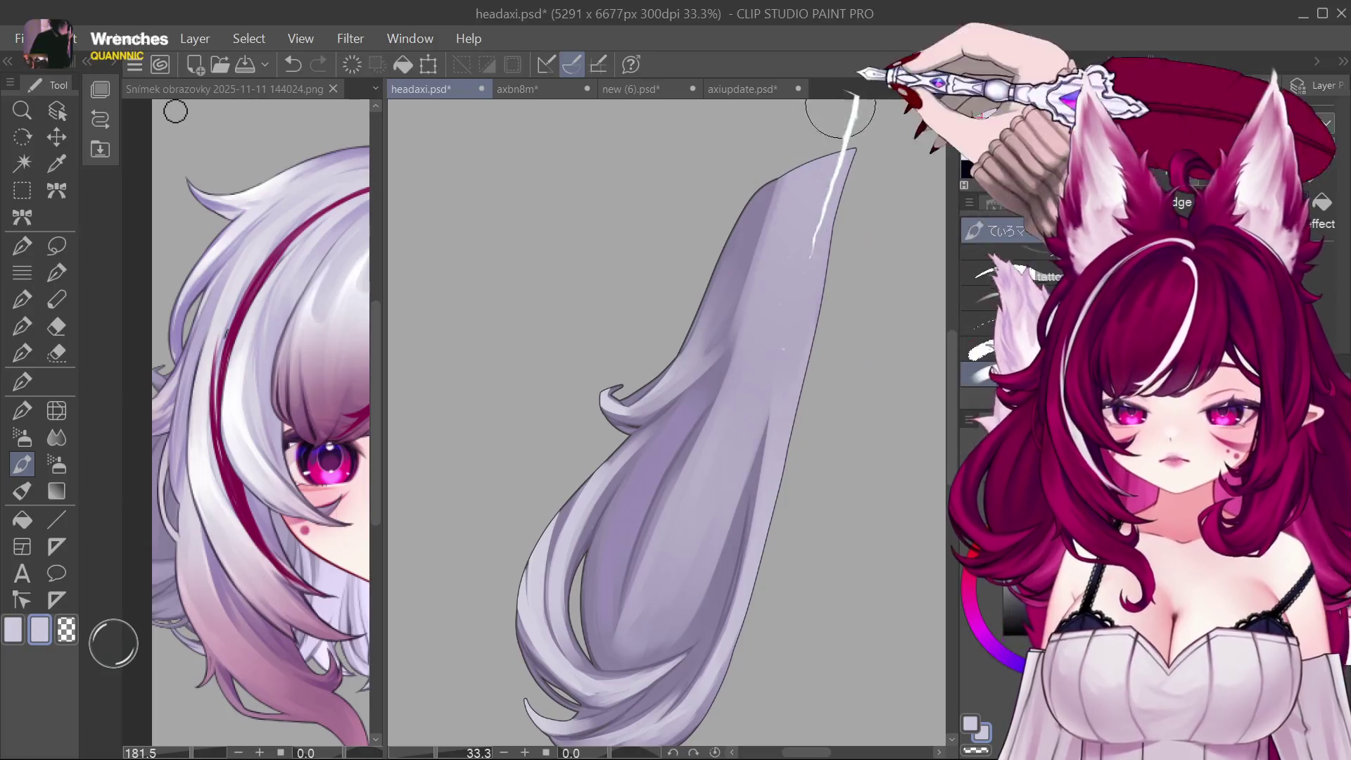
Step: Trial thin white highlight strokes on the upper and lower hair strand, undoing each one
mouse_move(710, 319)
mouse_down()
mouse_move(738, 243)
mouse_move(807, 151)
mouse_up()
key(ctrl+z)
key(ctrl+z)
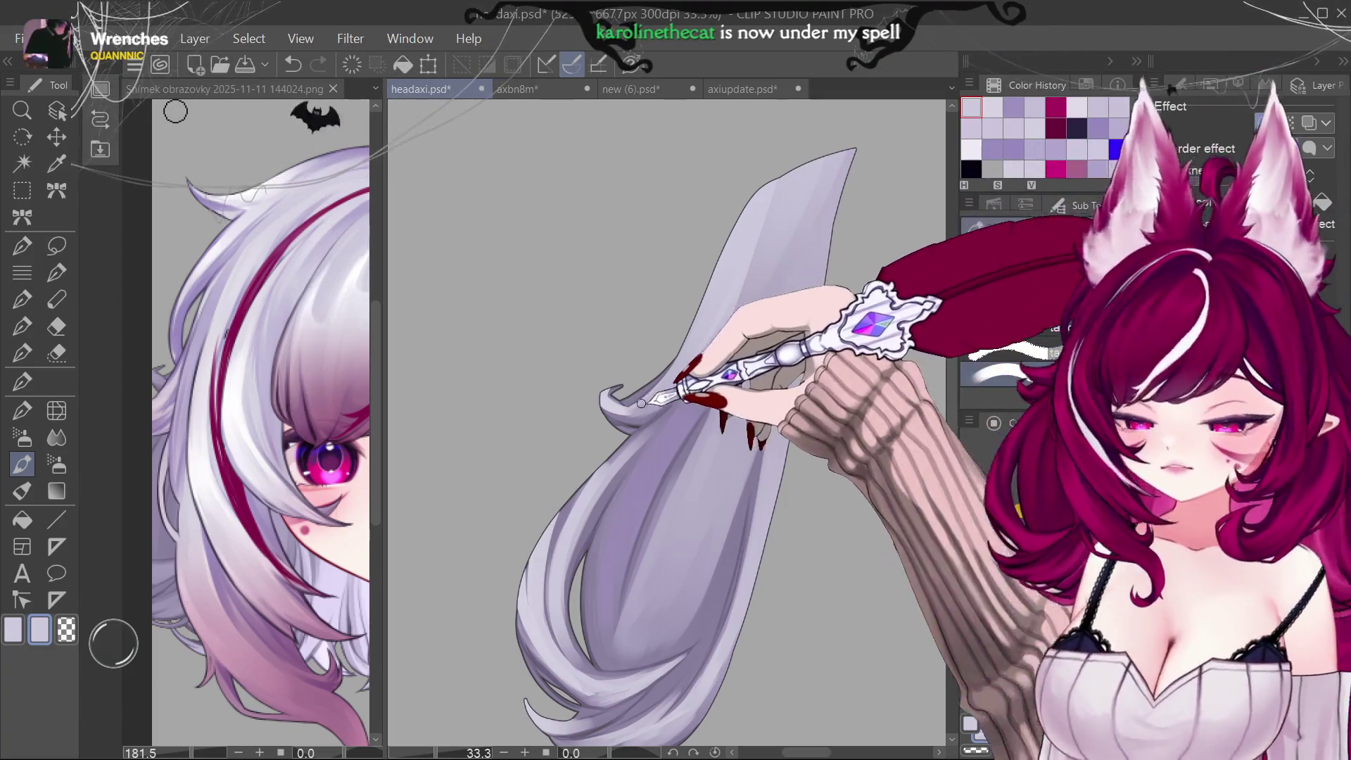
drag(708, 560, 789, 588)
key(ctrl+z)
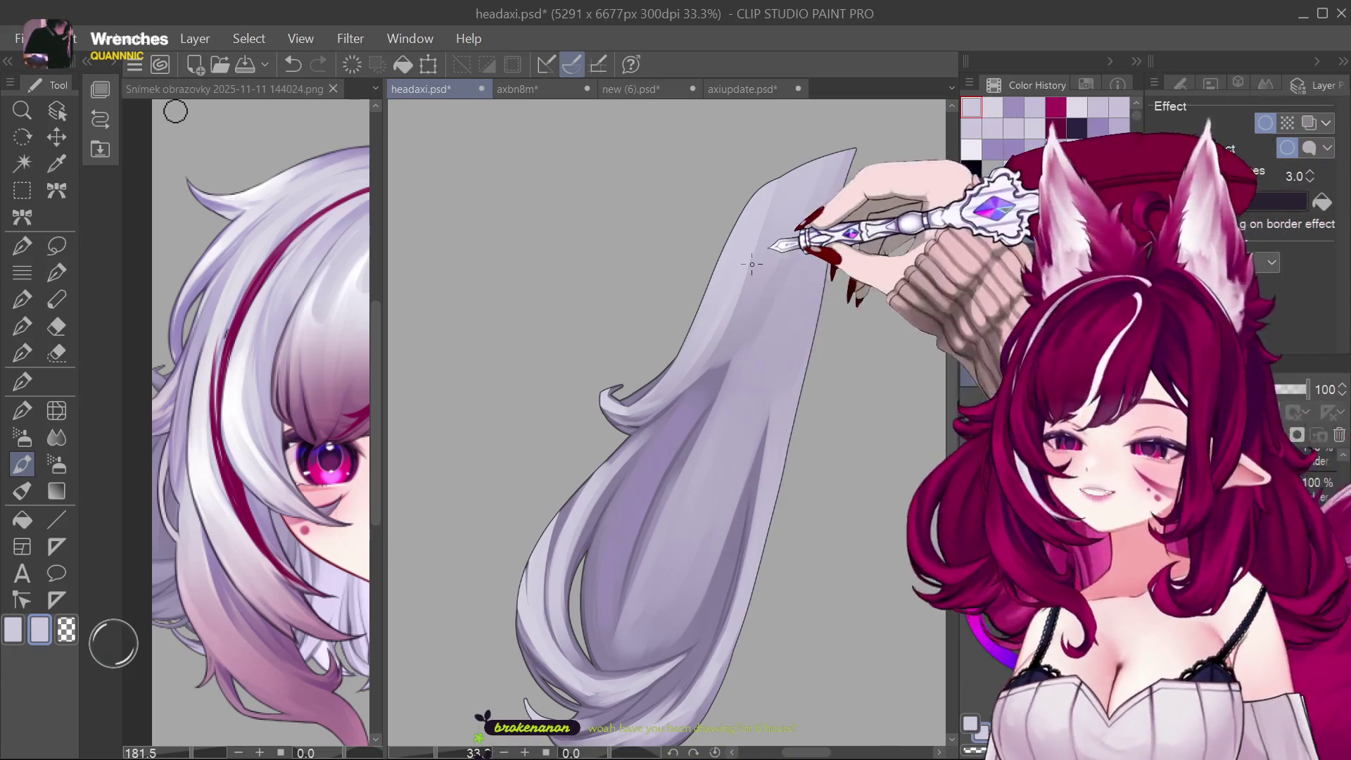
mouse_move(781, 231)
mouse_down()
mouse_move(768, 340)
mouse_move(722, 383)
mouse_up()
key(ctrl+z)
key(ctrl+z)
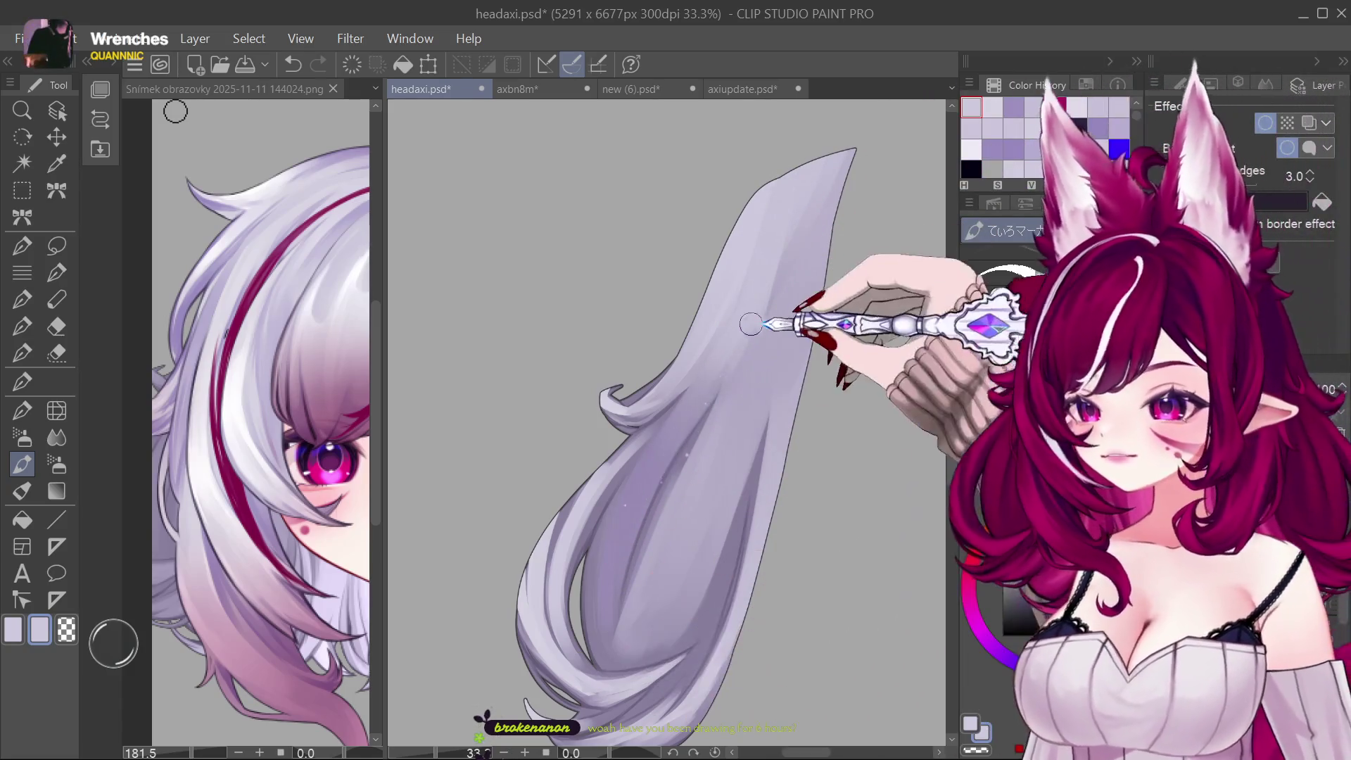
Step: Redraw shorter white highlights higher and lower on the strand, discarding the unsatisfying ones
drag(740, 328, 718, 361)
key(ctrl+z)
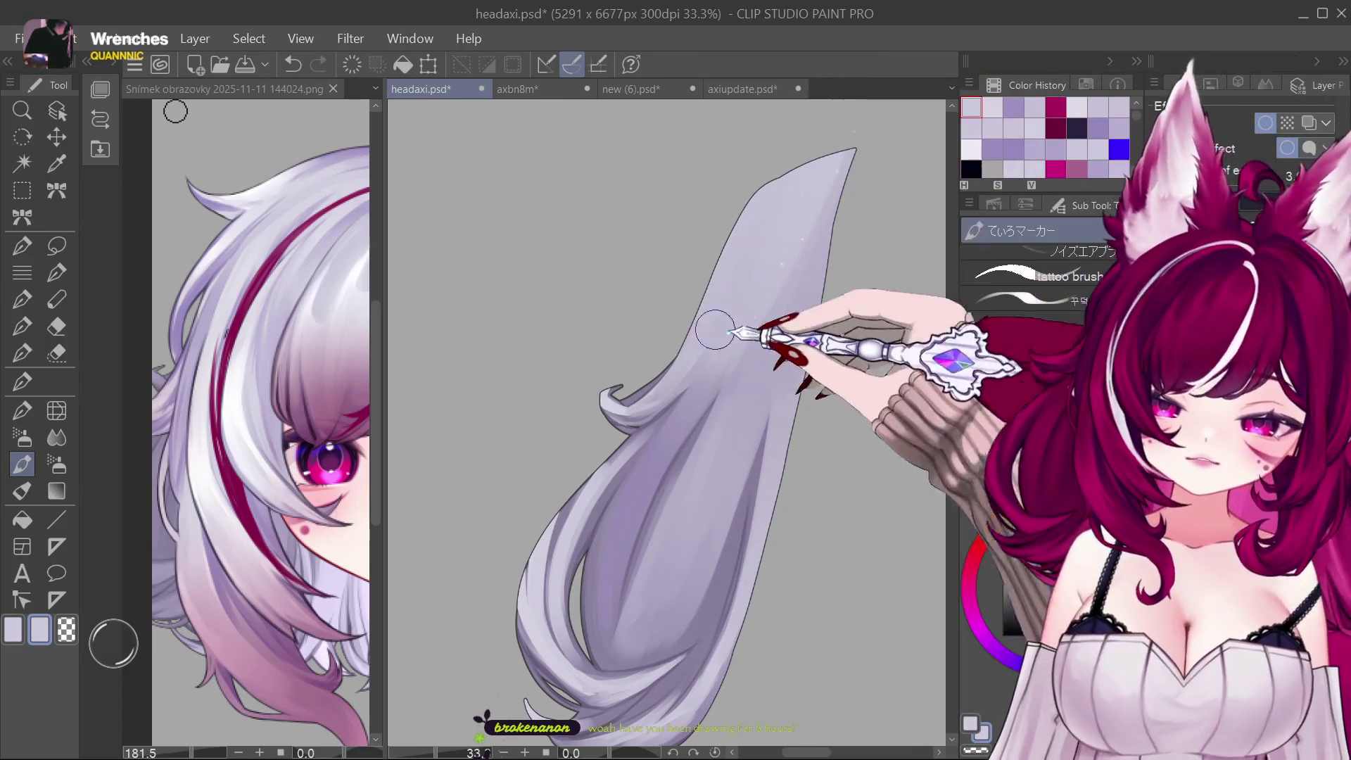
drag(728, 290, 702, 332)
key(ctrl+z)
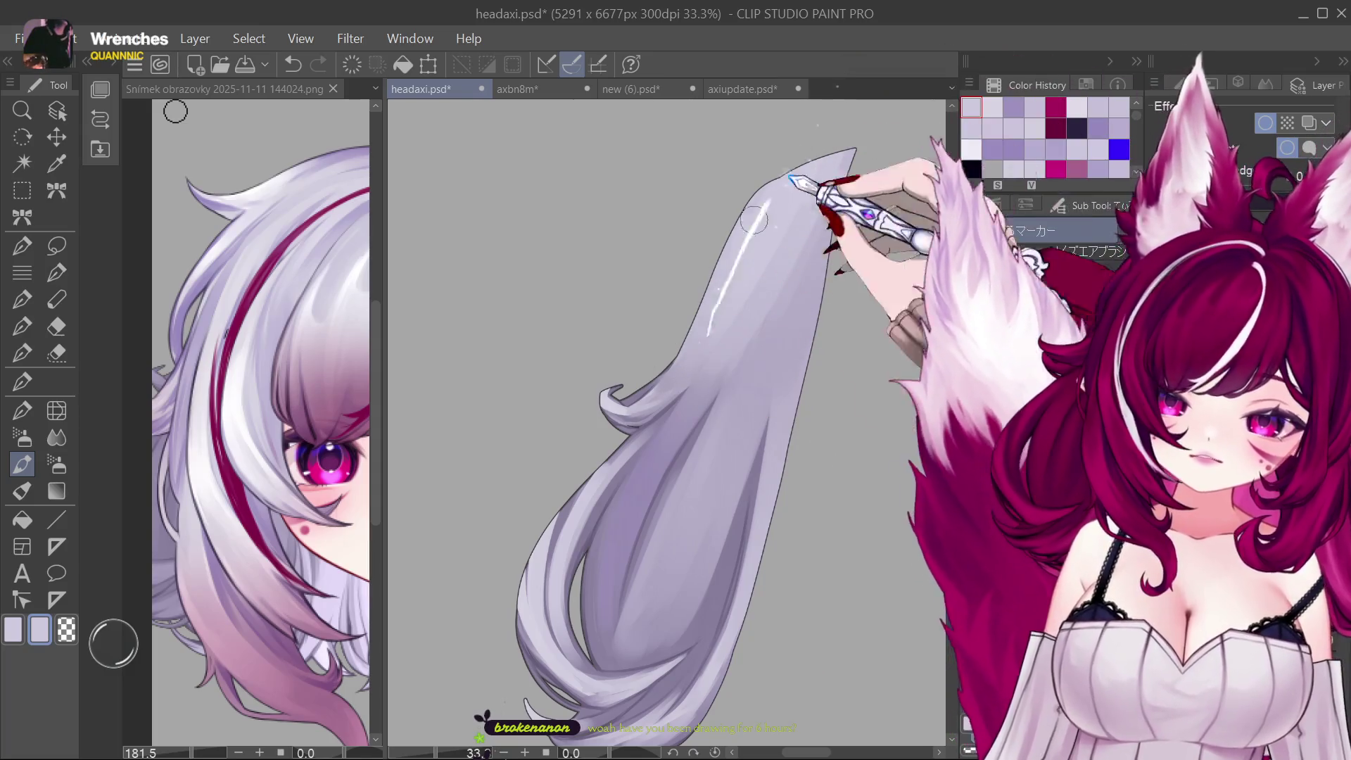
drag(738, 406, 719, 502)
key(ctrl+z)
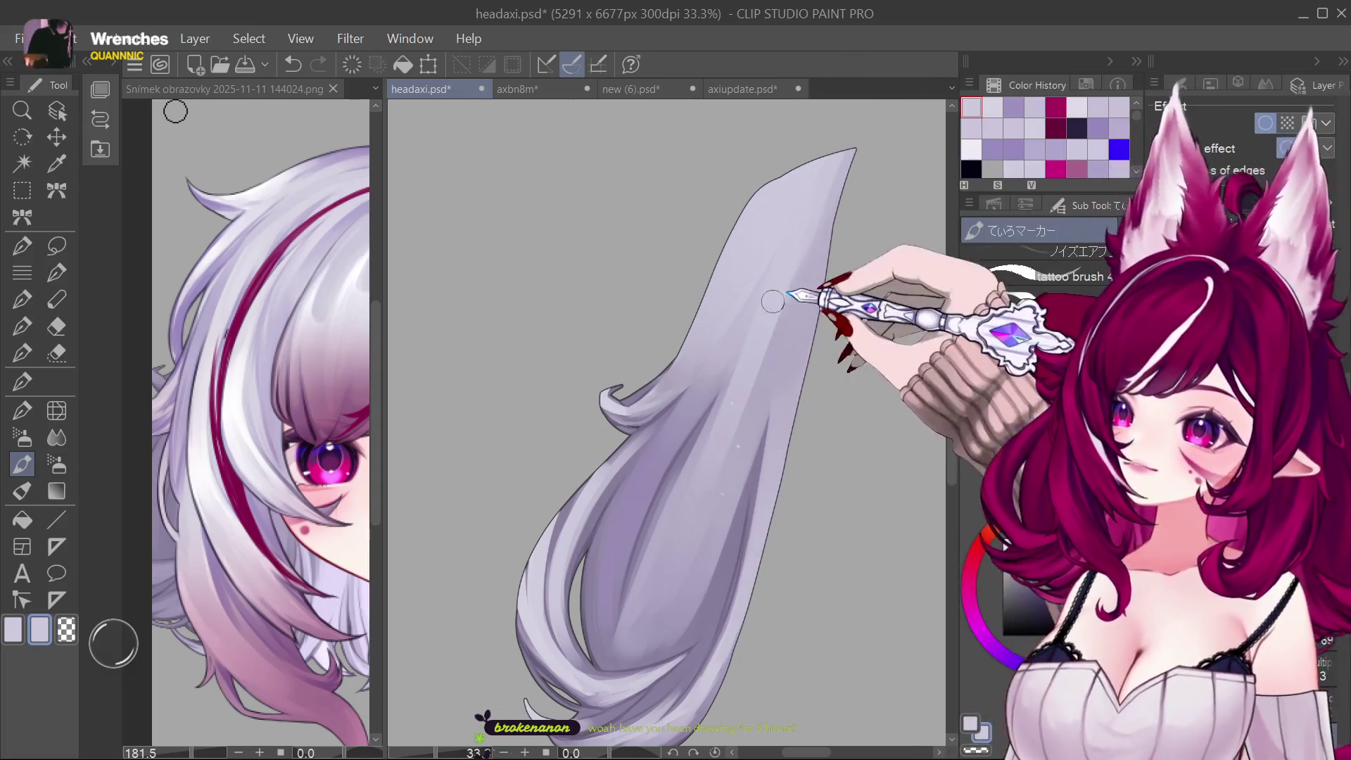
scroll(930, 359, down, 2)
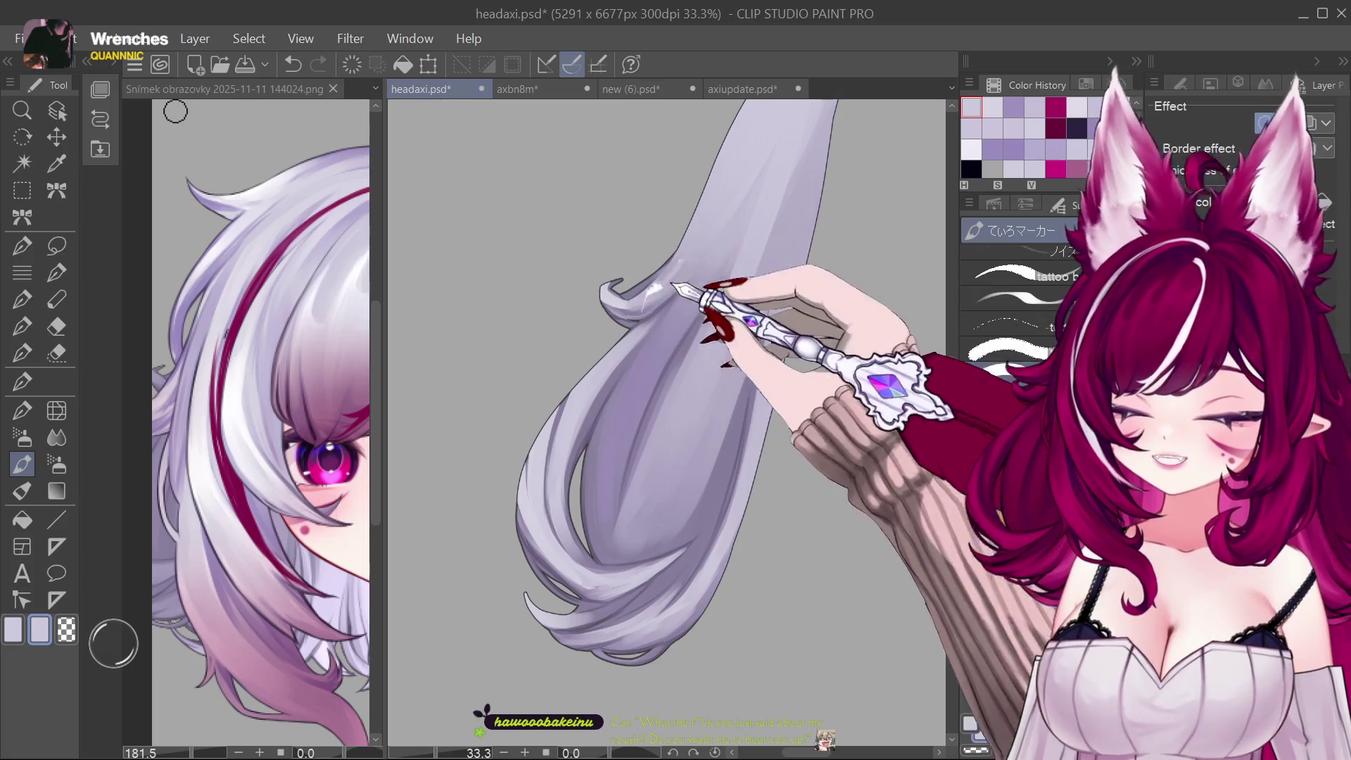
Step: Add a thin white highlight near the hair tip and a light stroke along the right edge
drag(679, 278, 700, 244)
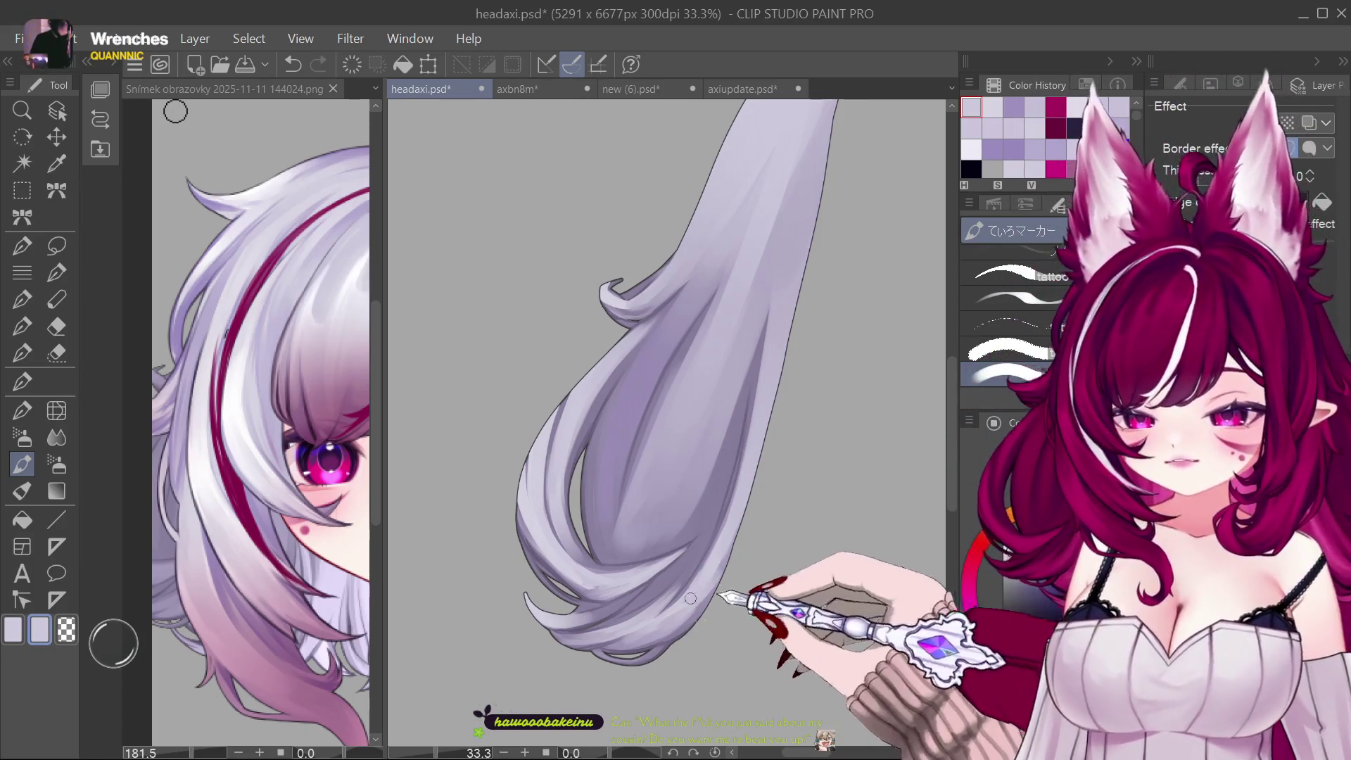
drag(764, 494, 769, 415)
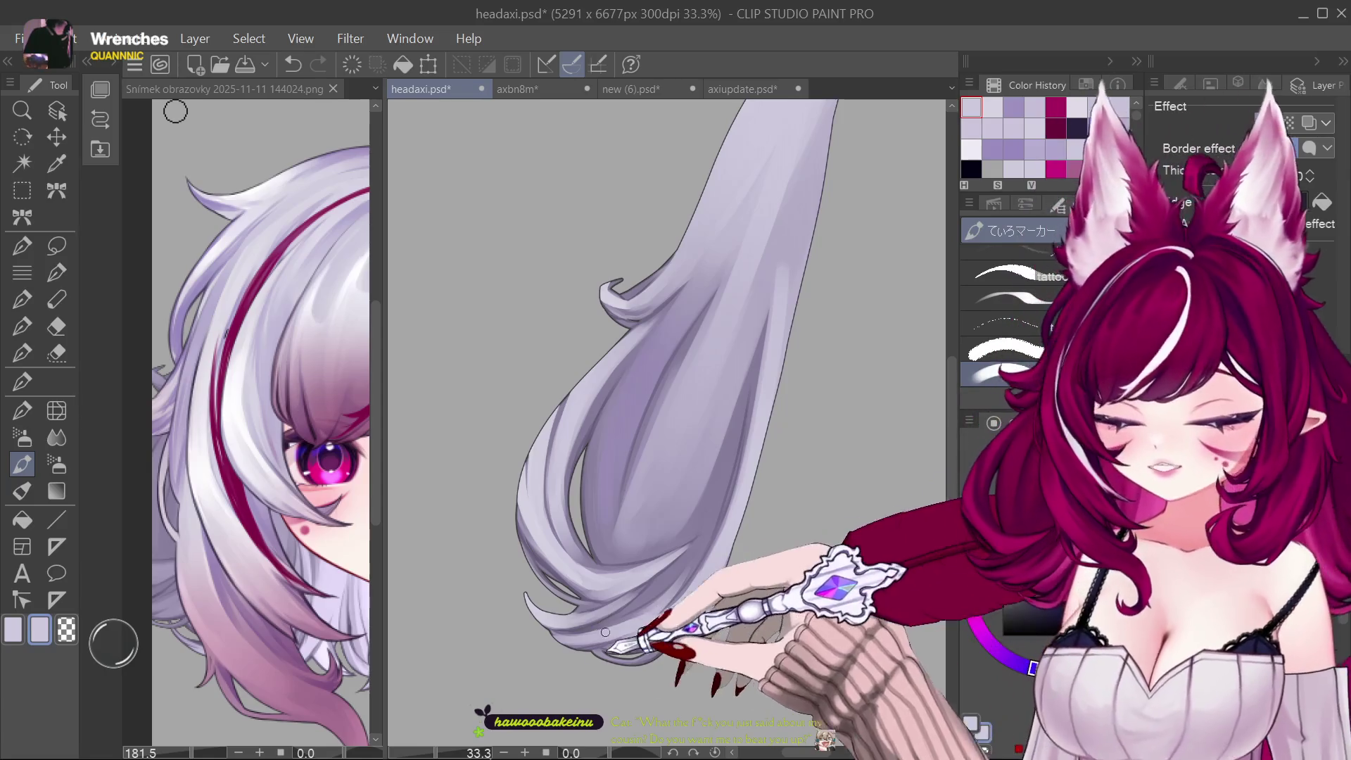
Step: Paint white rim highlights on the lower strand and its right edge, redrawing each after an undo
drag(600, 645, 700, 586)
key(ctrl+z)
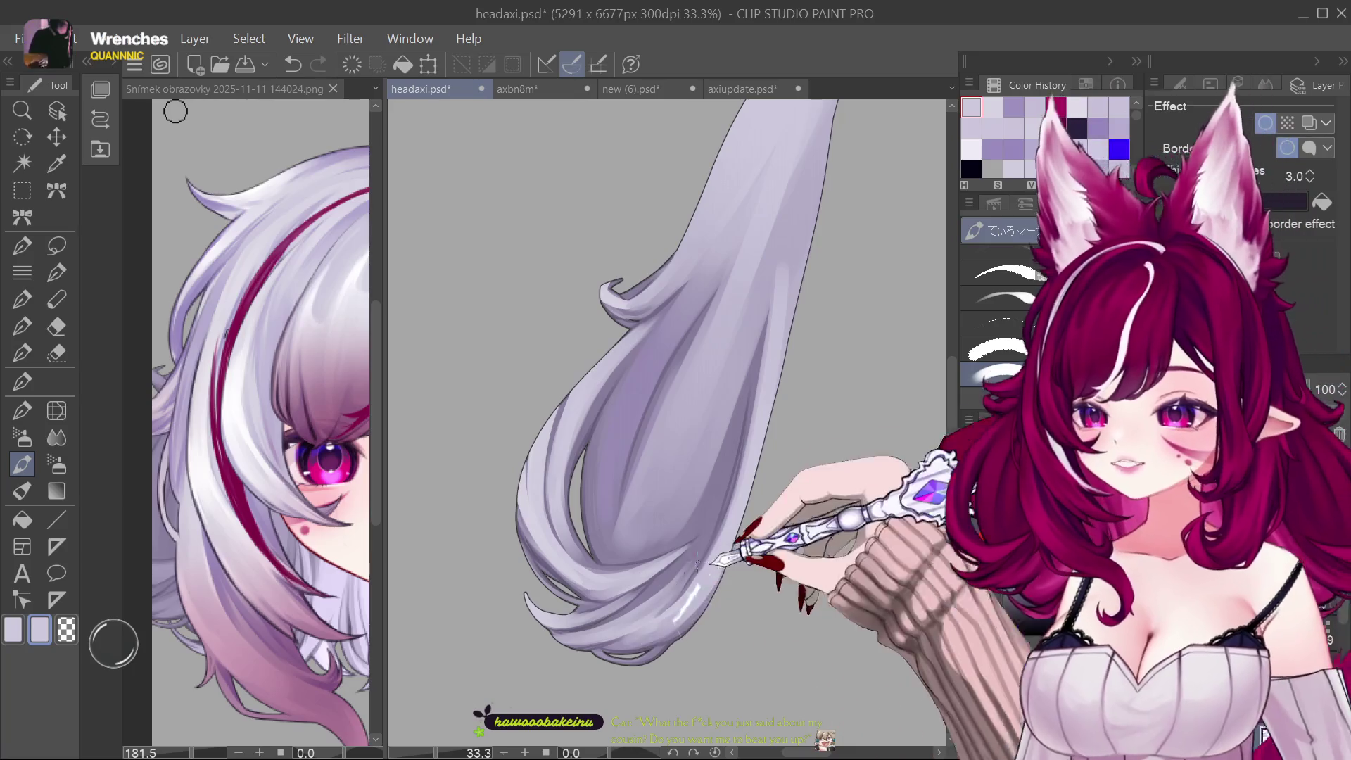
drag(662, 646, 696, 621)
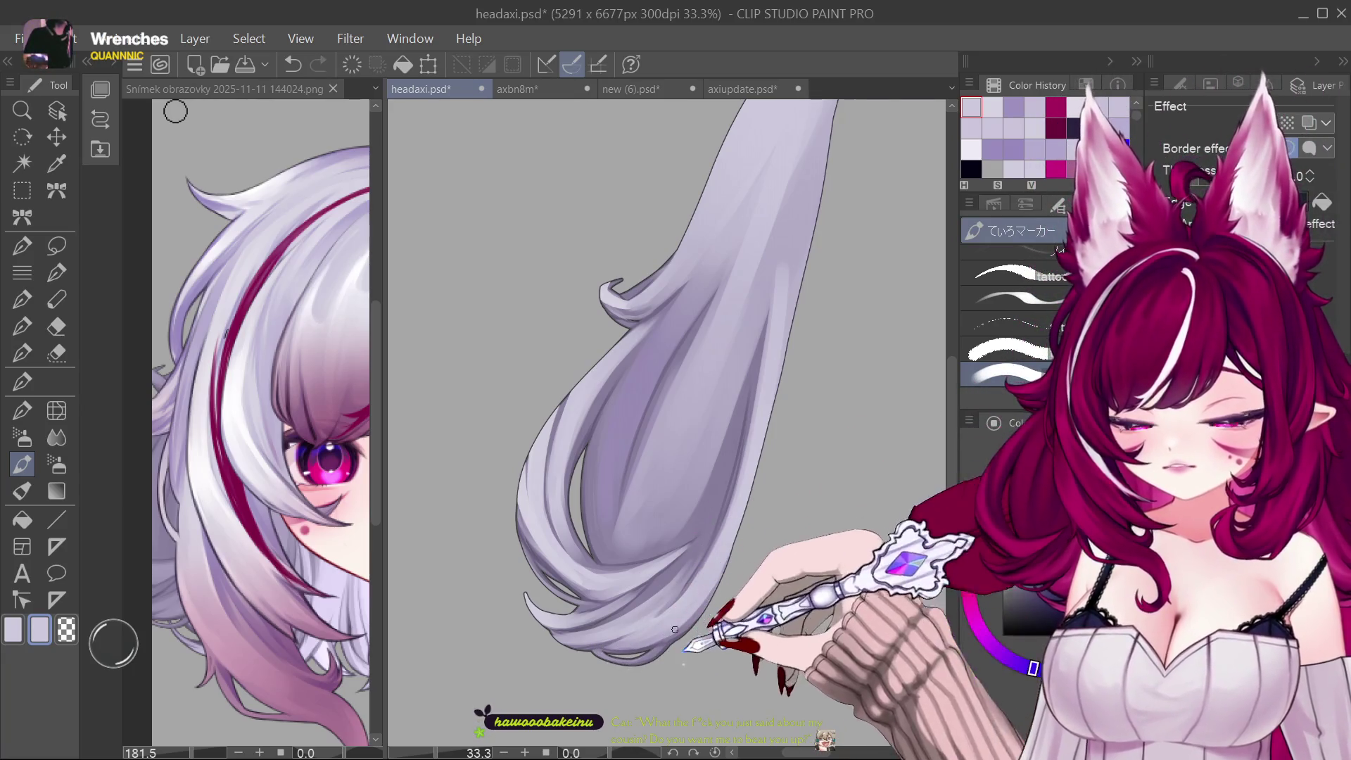
drag(735, 534, 723, 574)
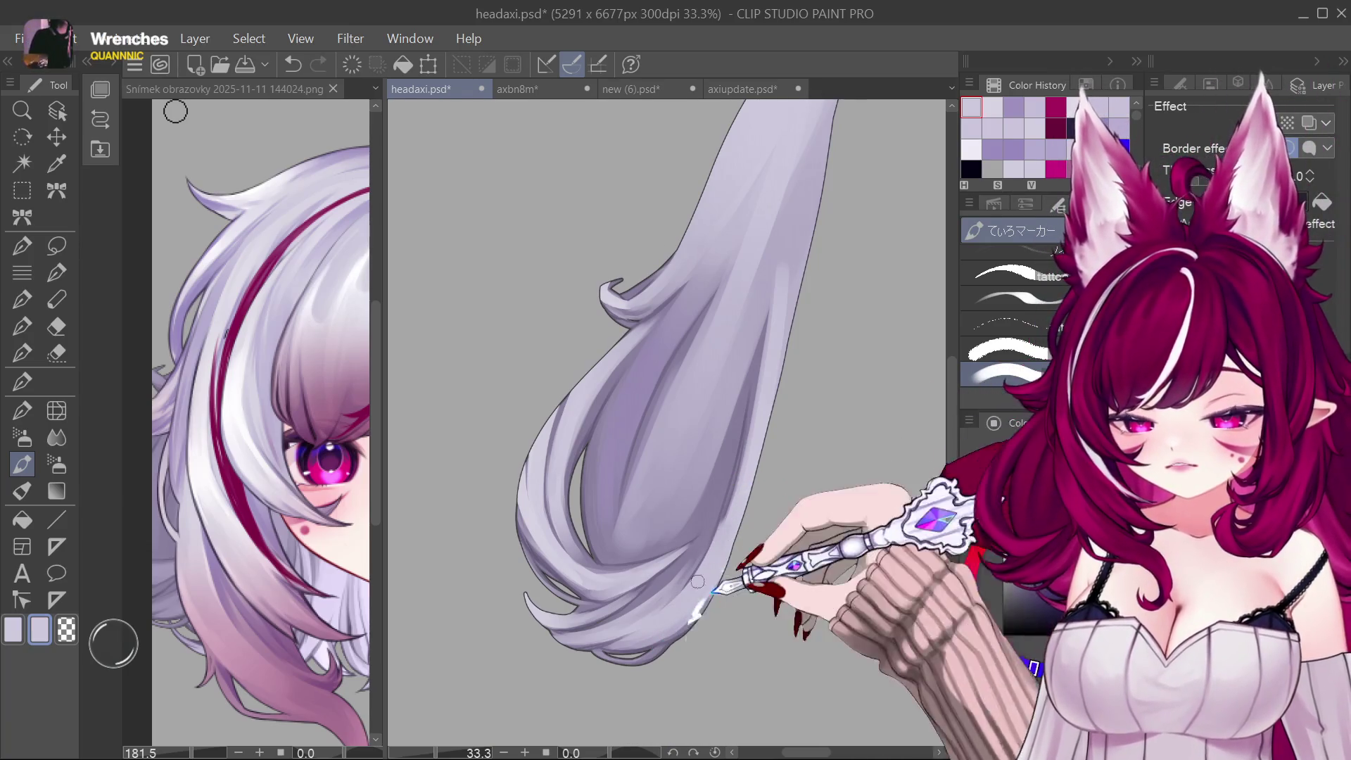
key(ctrl+z)
drag(736, 538, 709, 614)
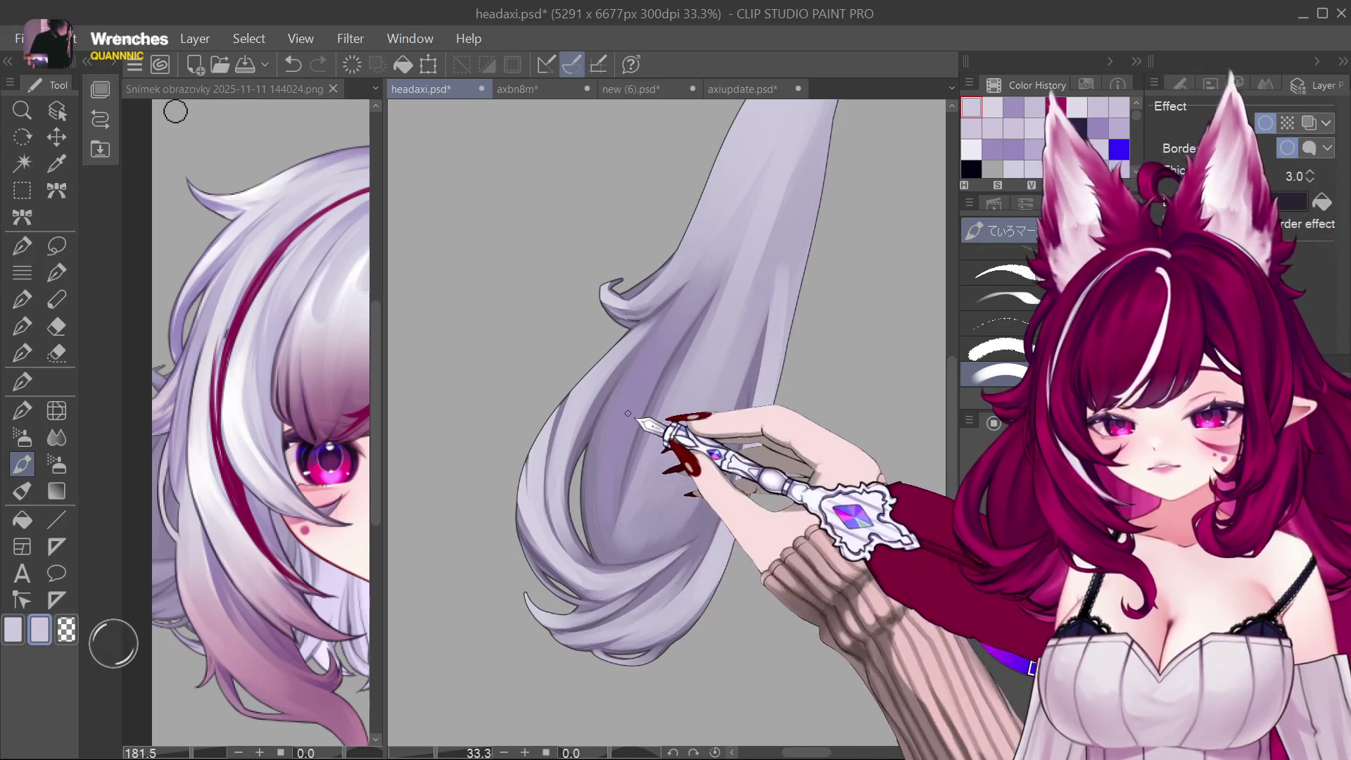
Step: Compare with the reference screenshot, add white highlights along the lower hair edge, then return to the reference
click(211, 317)
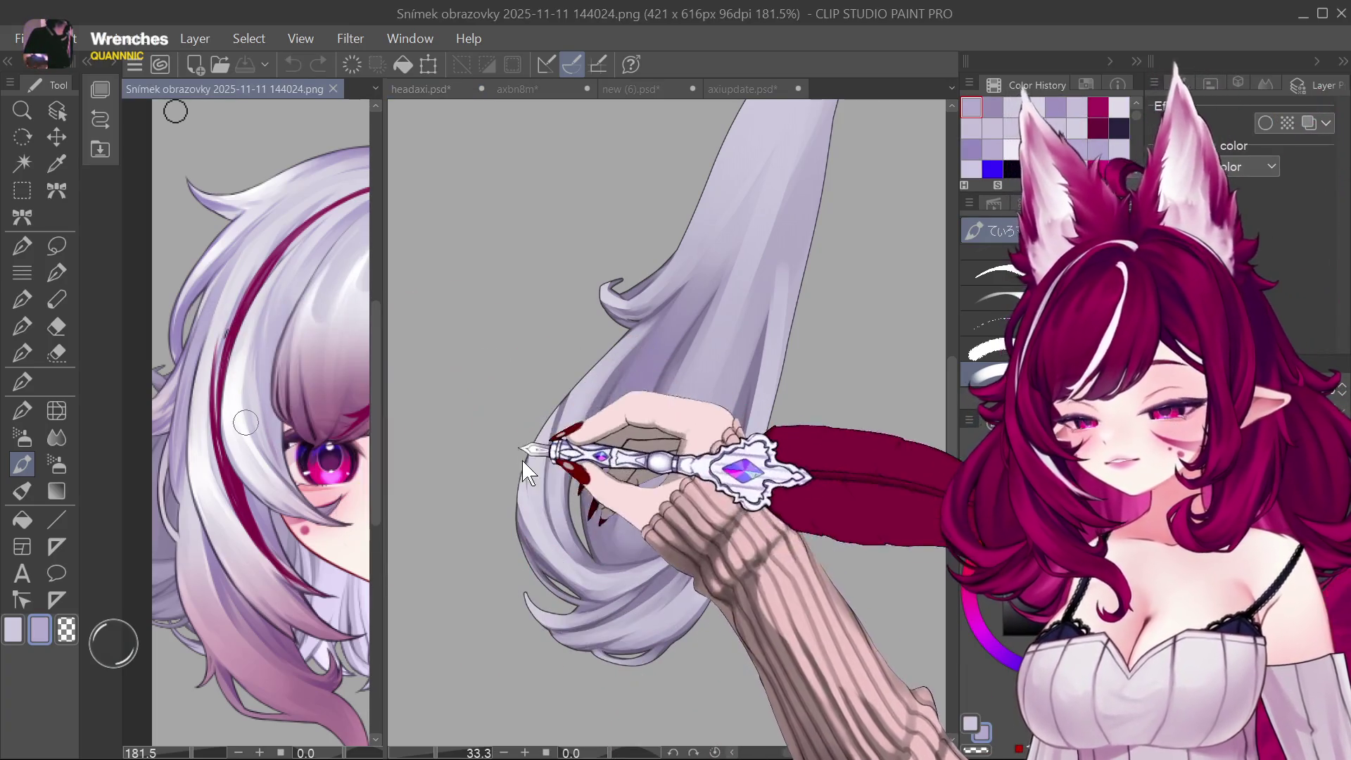
click(565, 413)
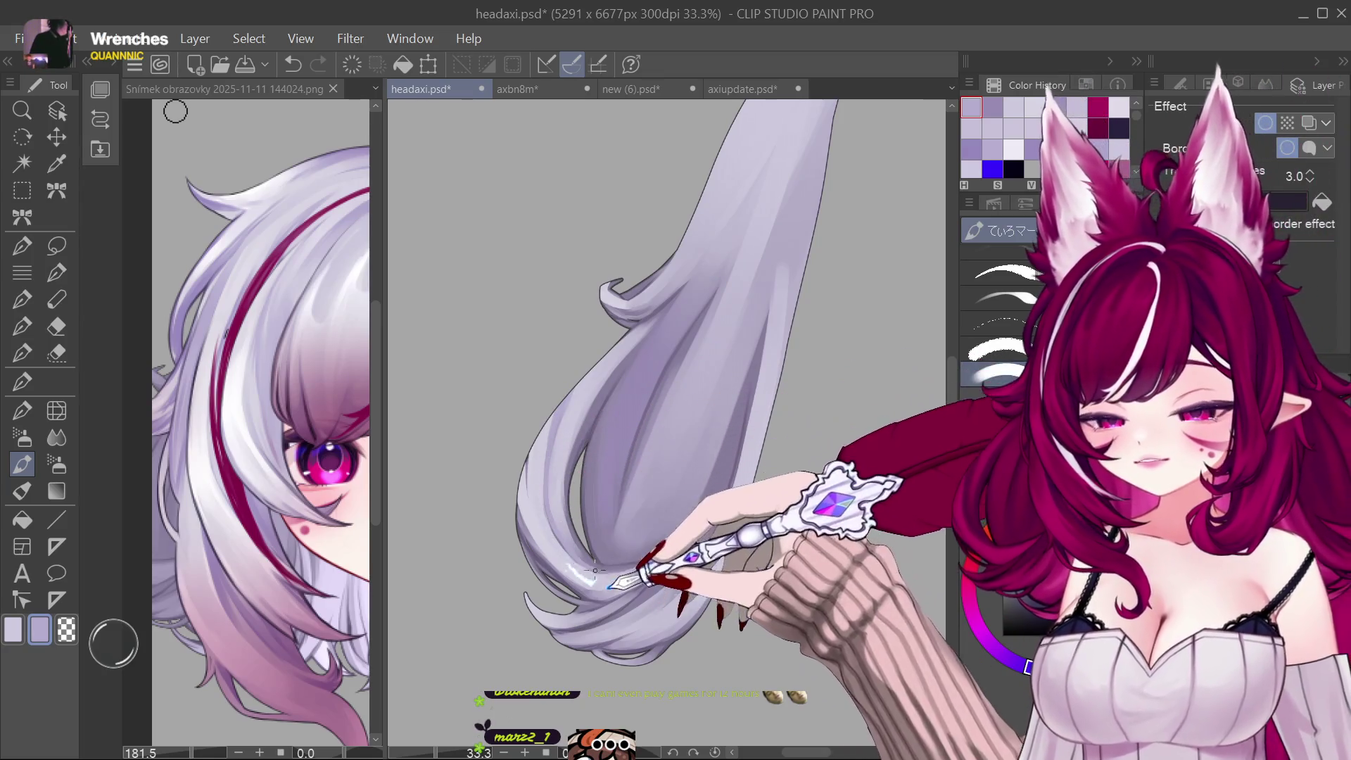
mouse_move(569, 459)
mouse_down()
mouse_move(580, 549)
mouse_move(640, 570)
mouse_up()
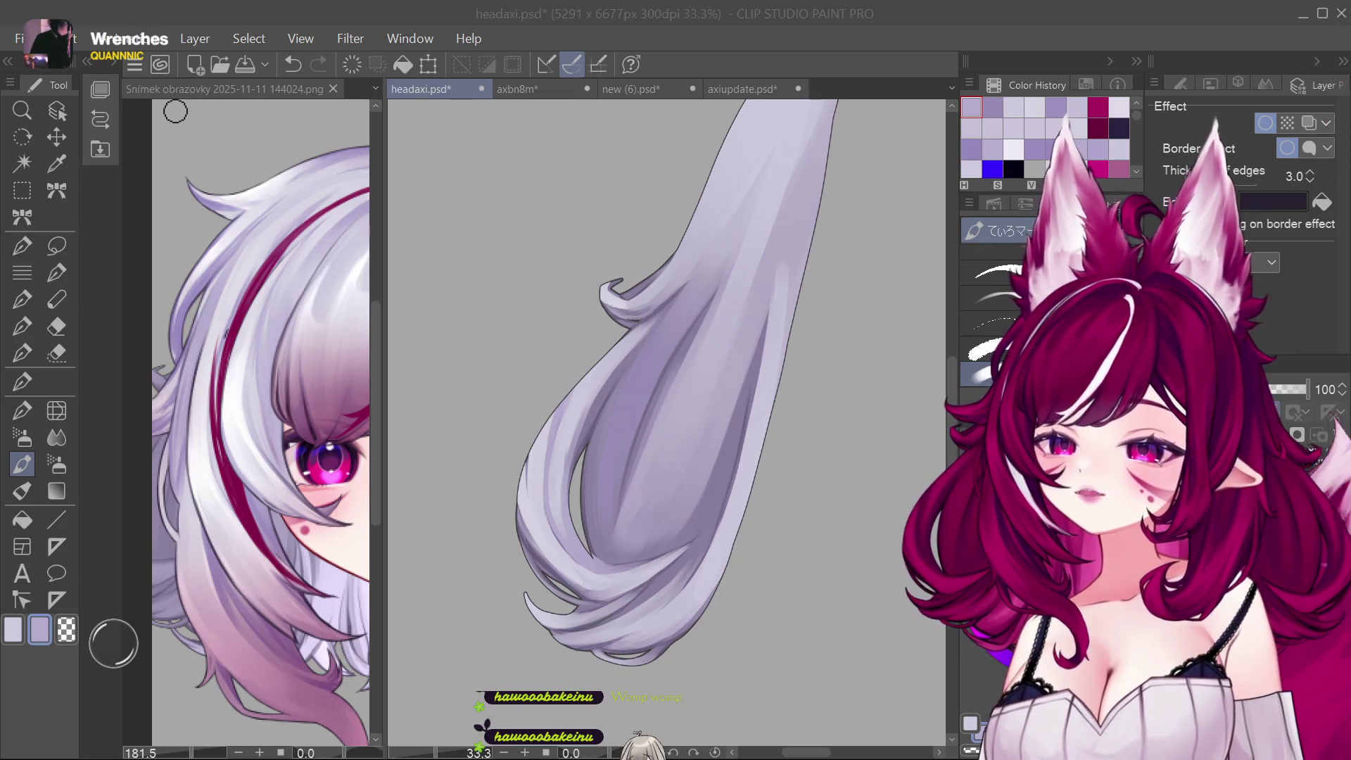
drag(605, 420, 604, 378)
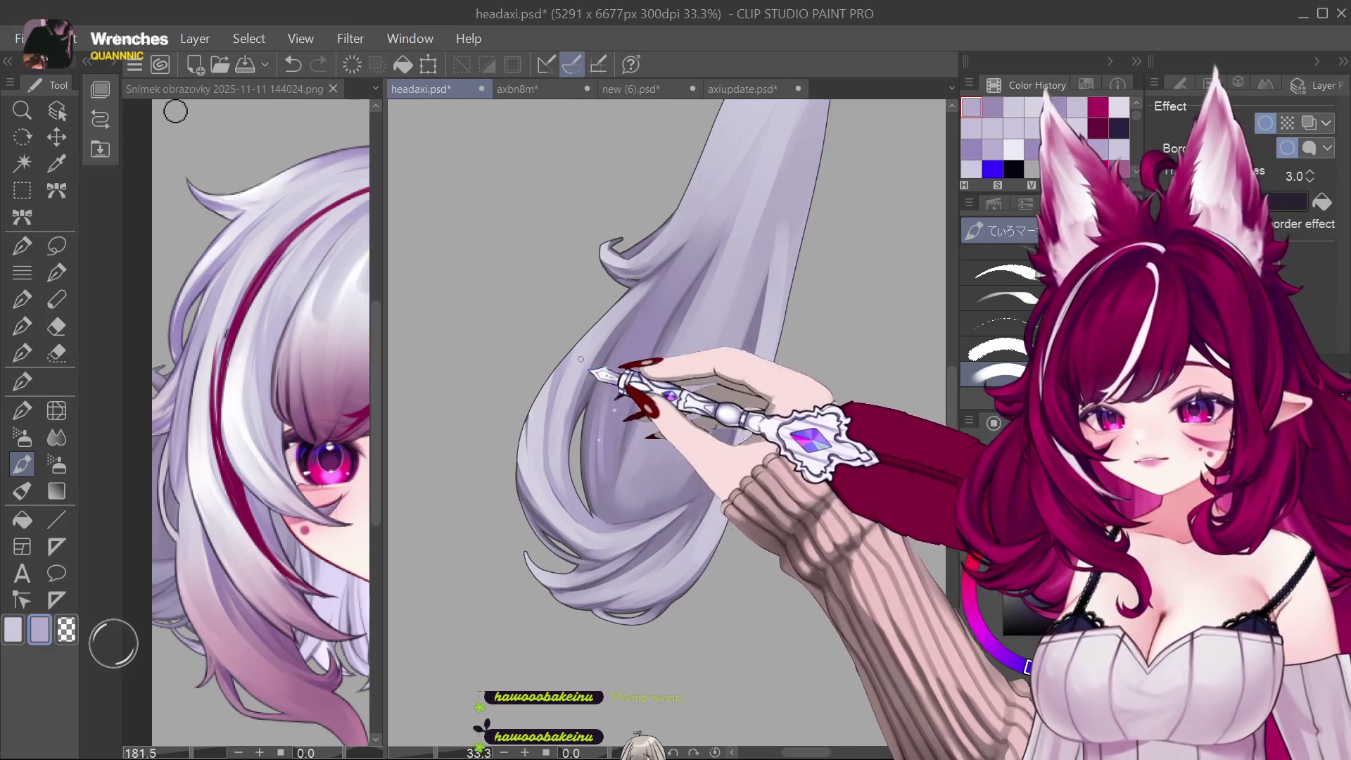
click(201, 480)
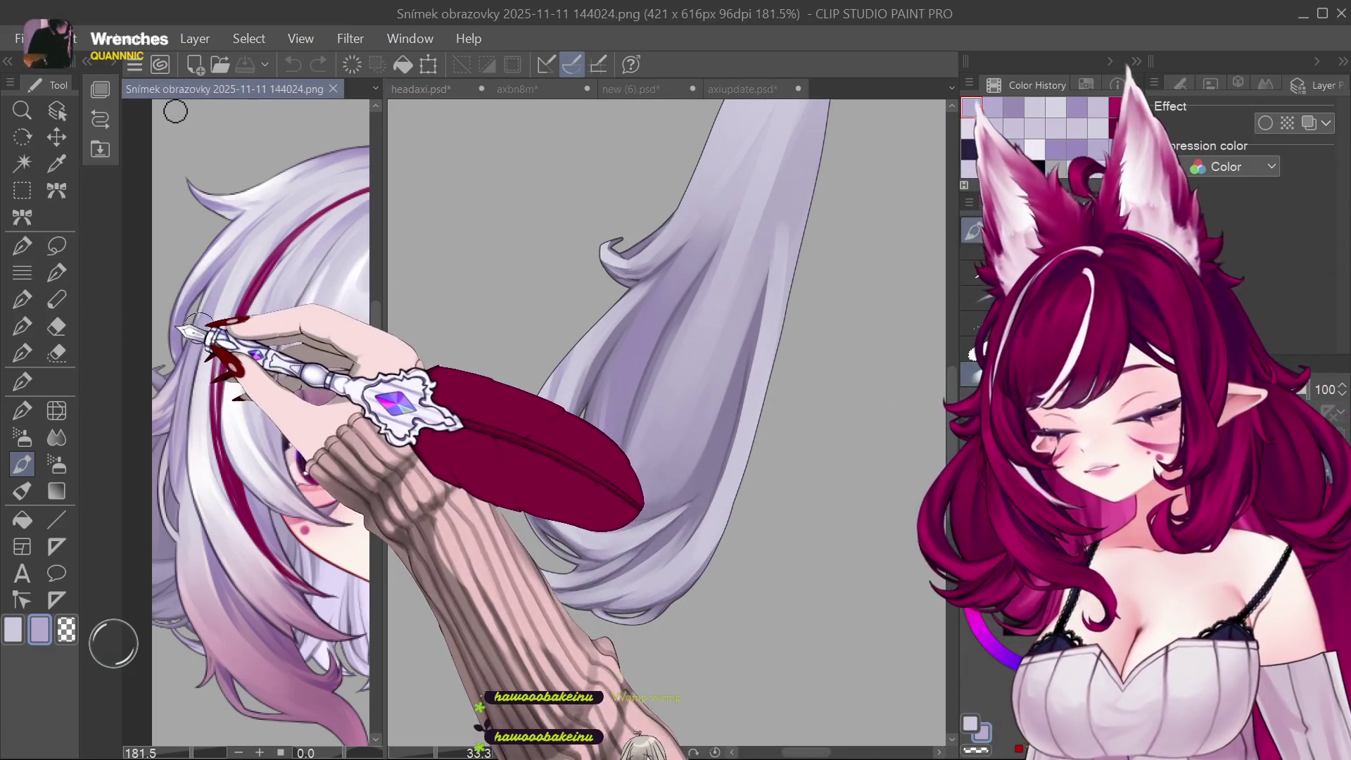
Step: Back on headaxi.psd, extend deeper purple shading up the hanging hair lock
click(514, 422)
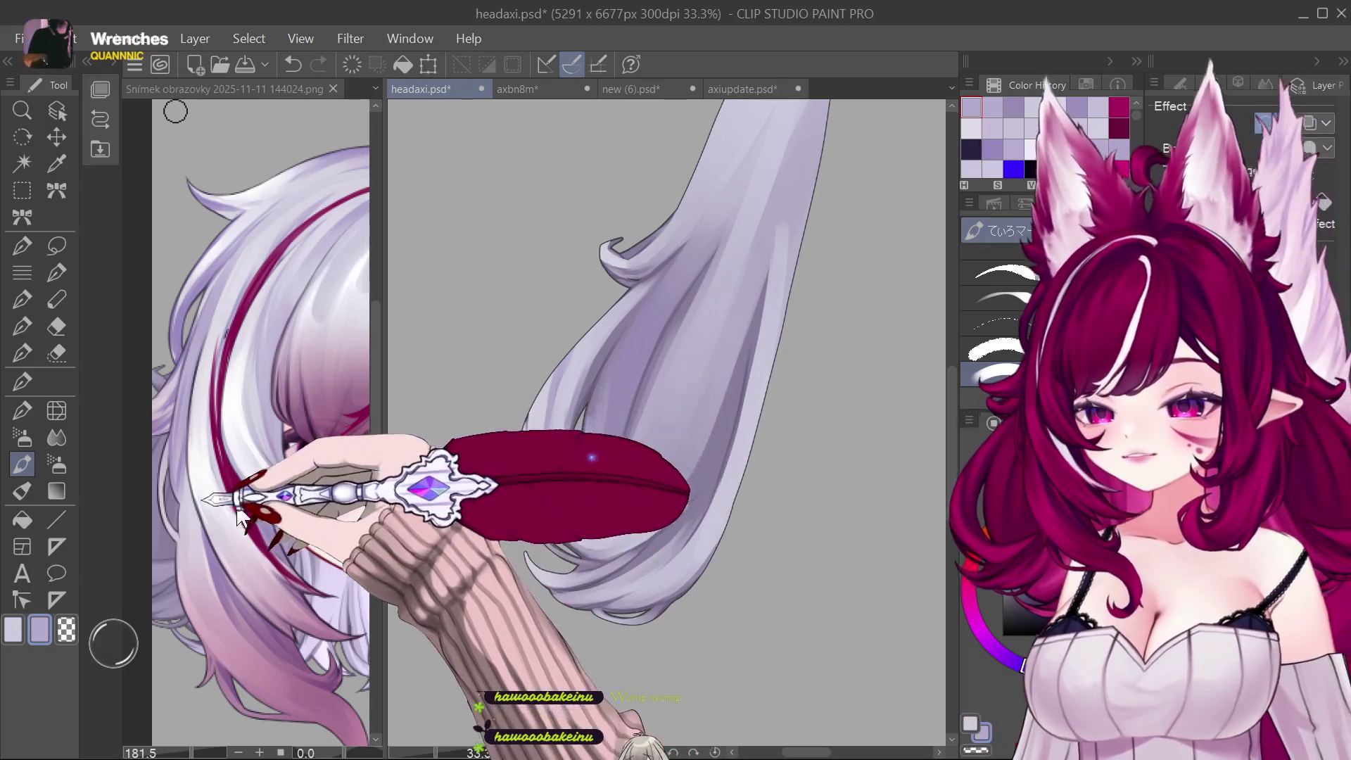
click(265, 537)
click(595, 505)
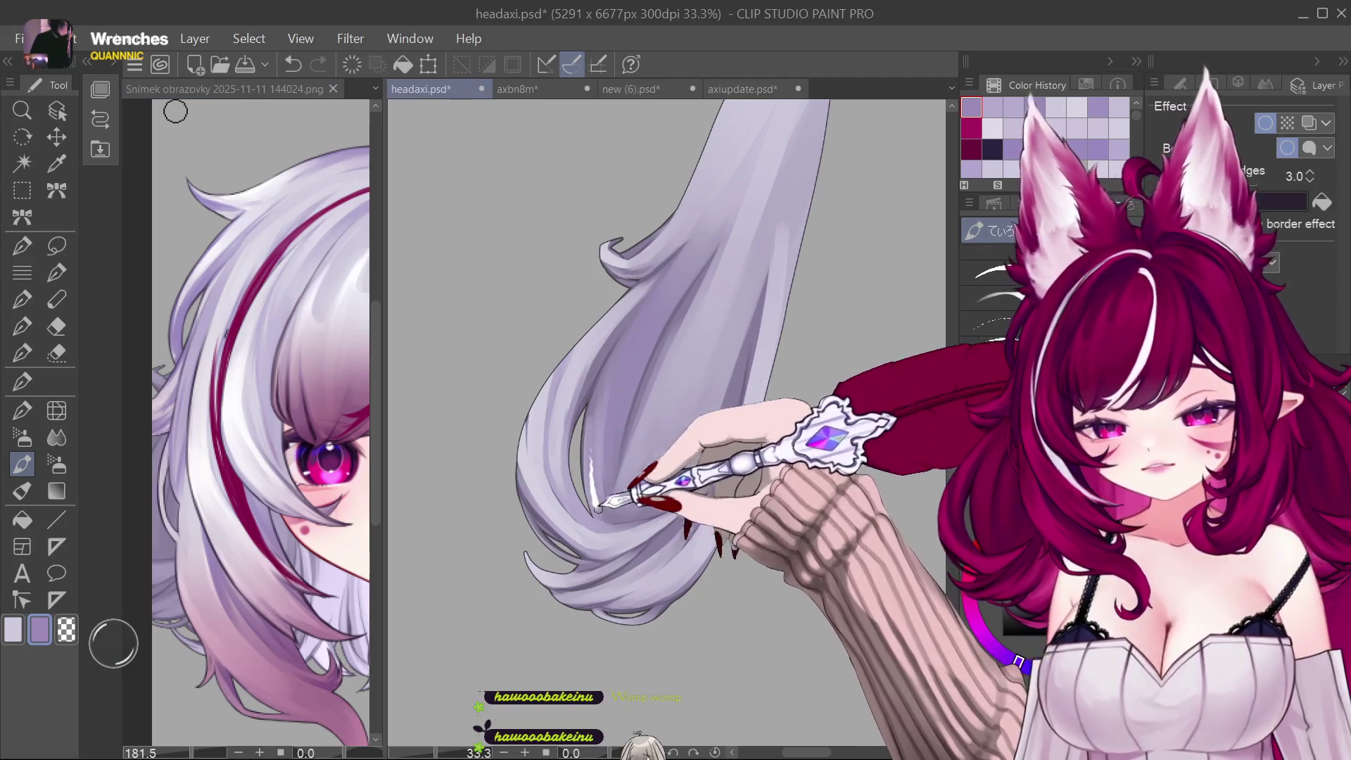
drag(592, 456, 613, 496)
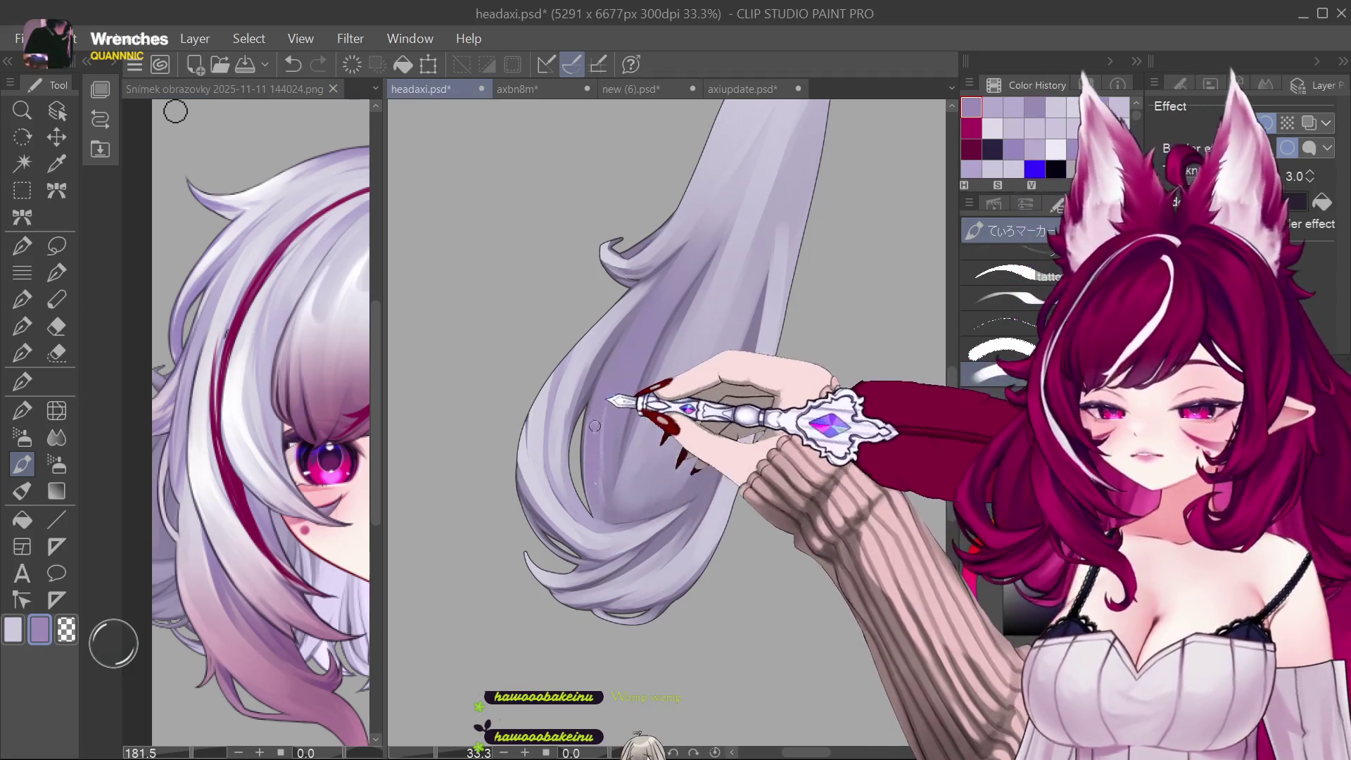
drag(623, 354, 634, 454)
mouse_move(633, 407)
mouse_down()
mouse_move(698, 246)
mouse_move(642, 391)
mouse_move(657, 317)
mouse_up()
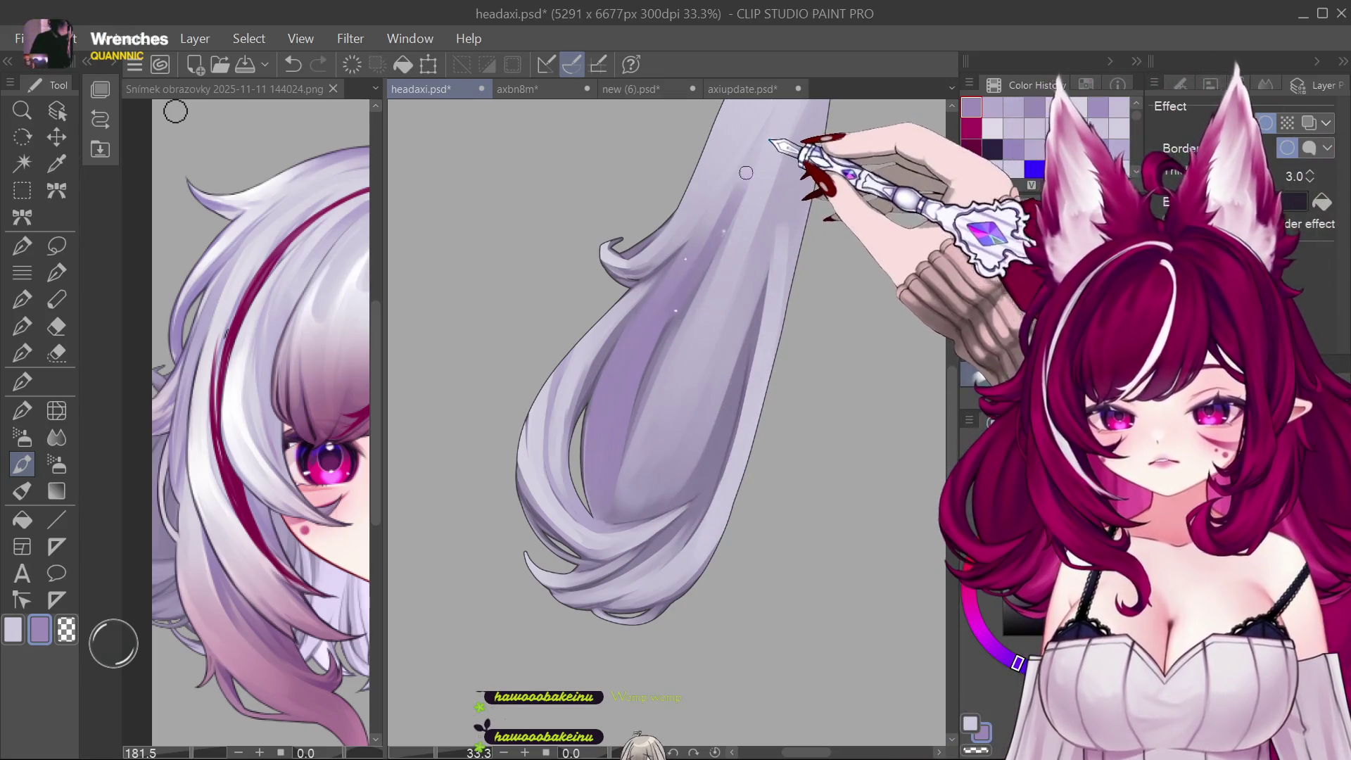
Step: Keep a short white highlight near the lock tip and discard the other trial highlight strokes
drag(745, 200, 686, 293)
key(ctrl+z)
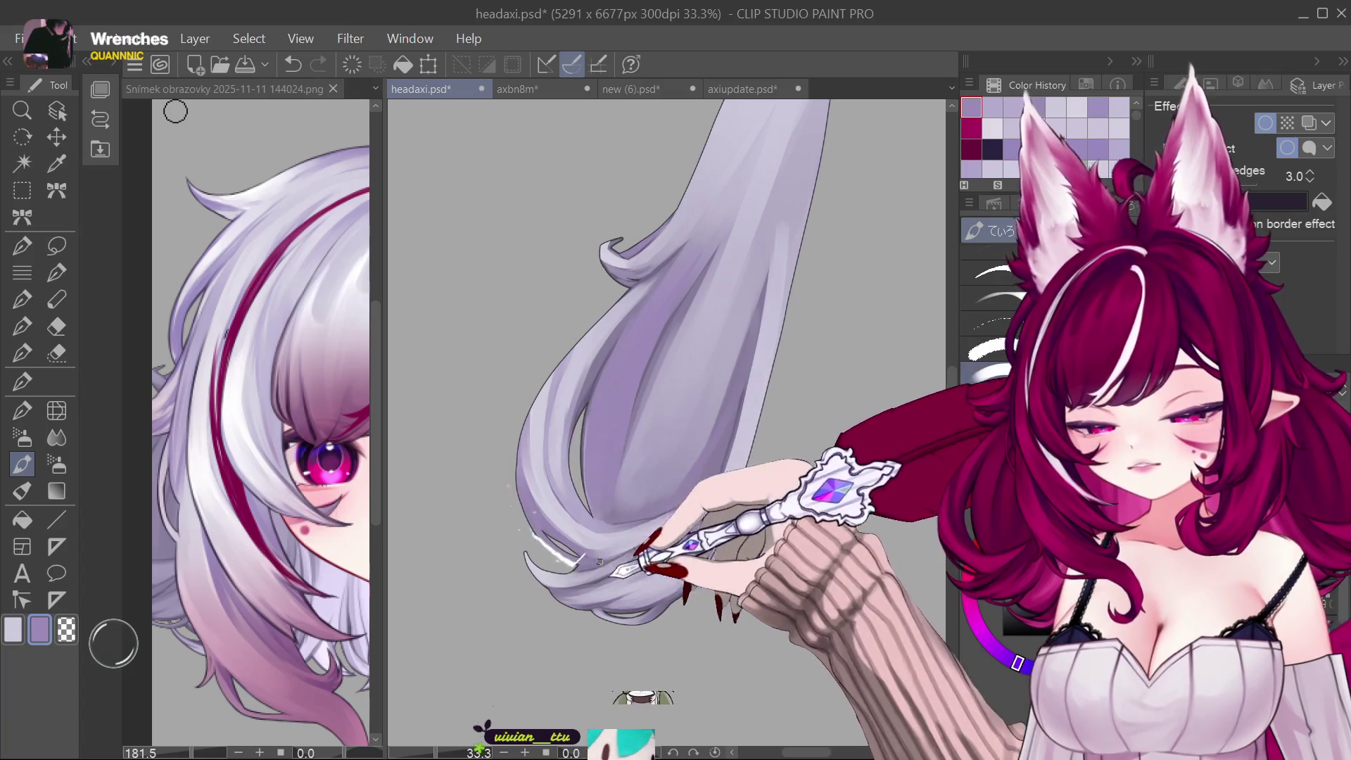
drag(616, 576, 656, 551)
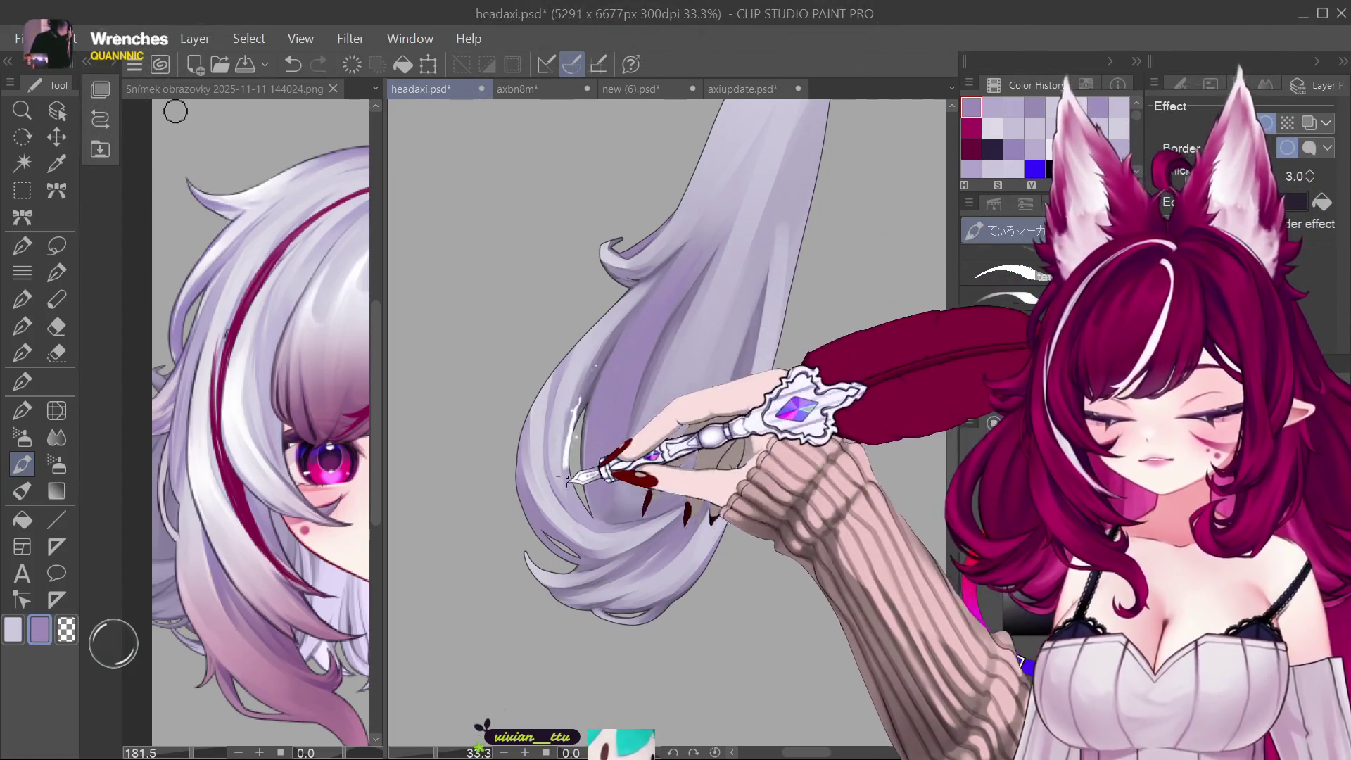
drag(597, 375, 634, 312)
key(ctrl+z)
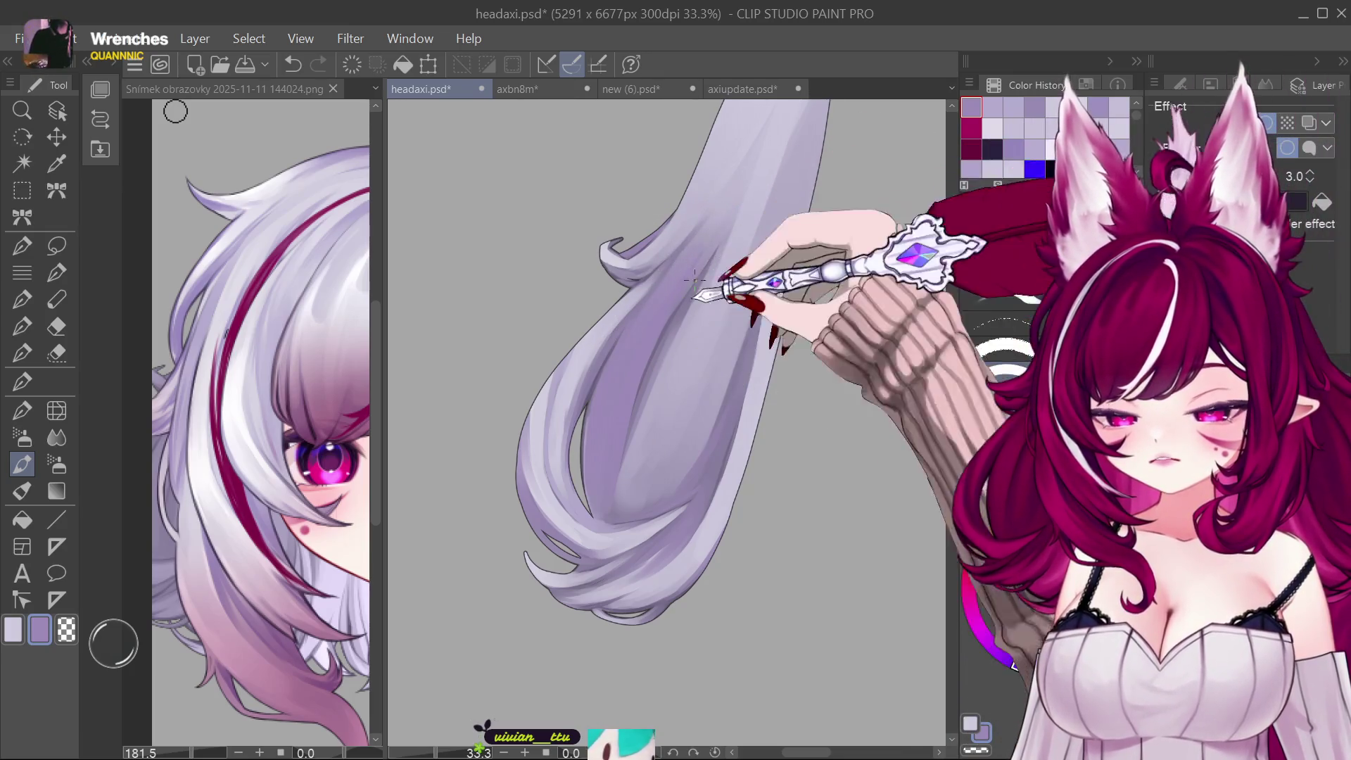
drag(653, 372, 640, 428)
key(ctrl+z)
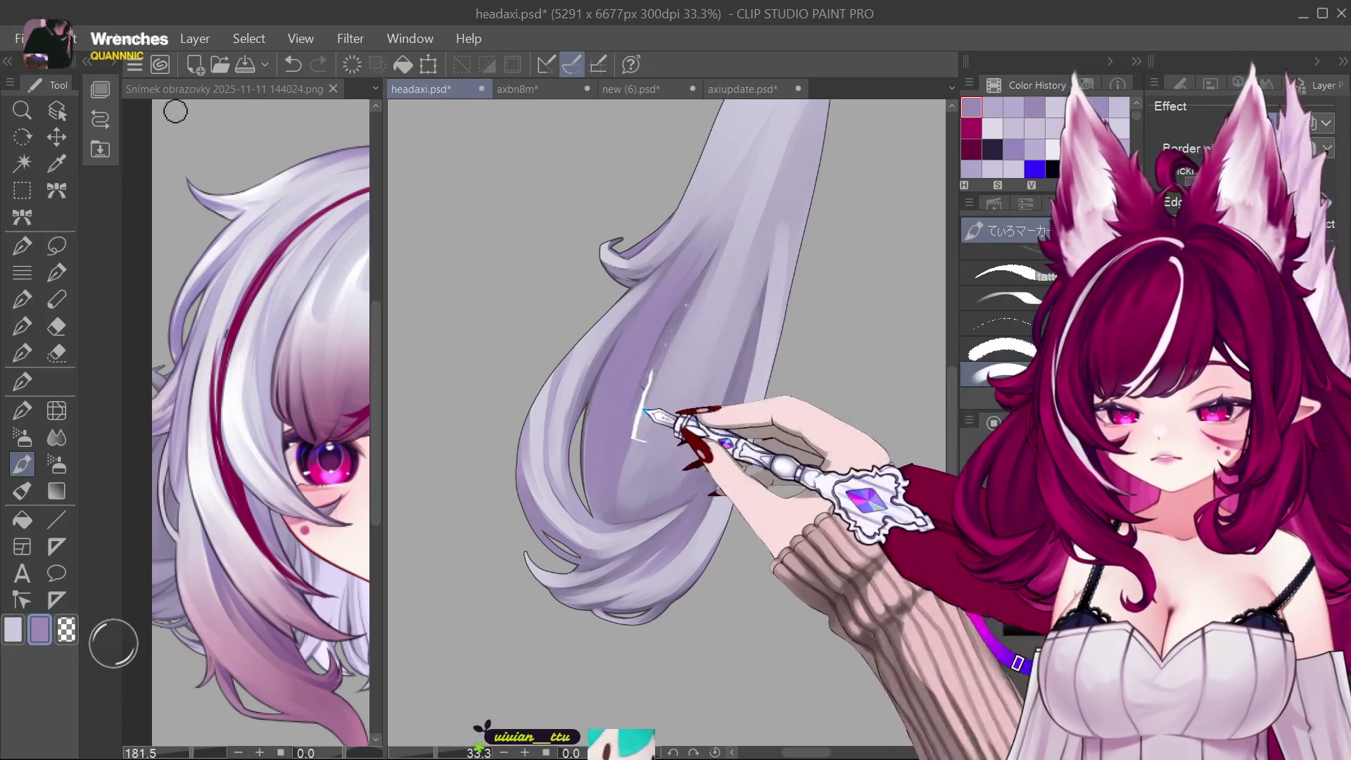
drag(702, 277, 676, 329)
key(ctrl+z)
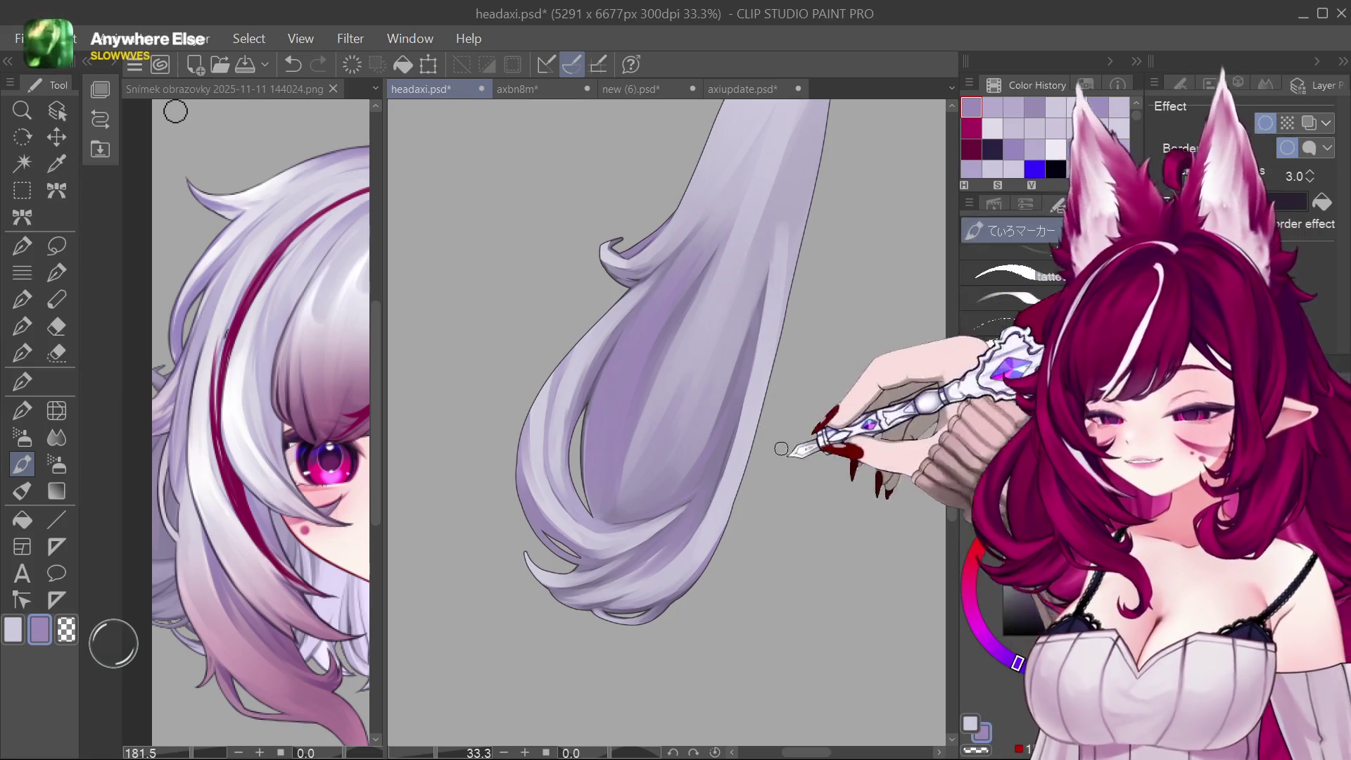
Step: Pick dark navy as the drawing colour
click(992, 149)
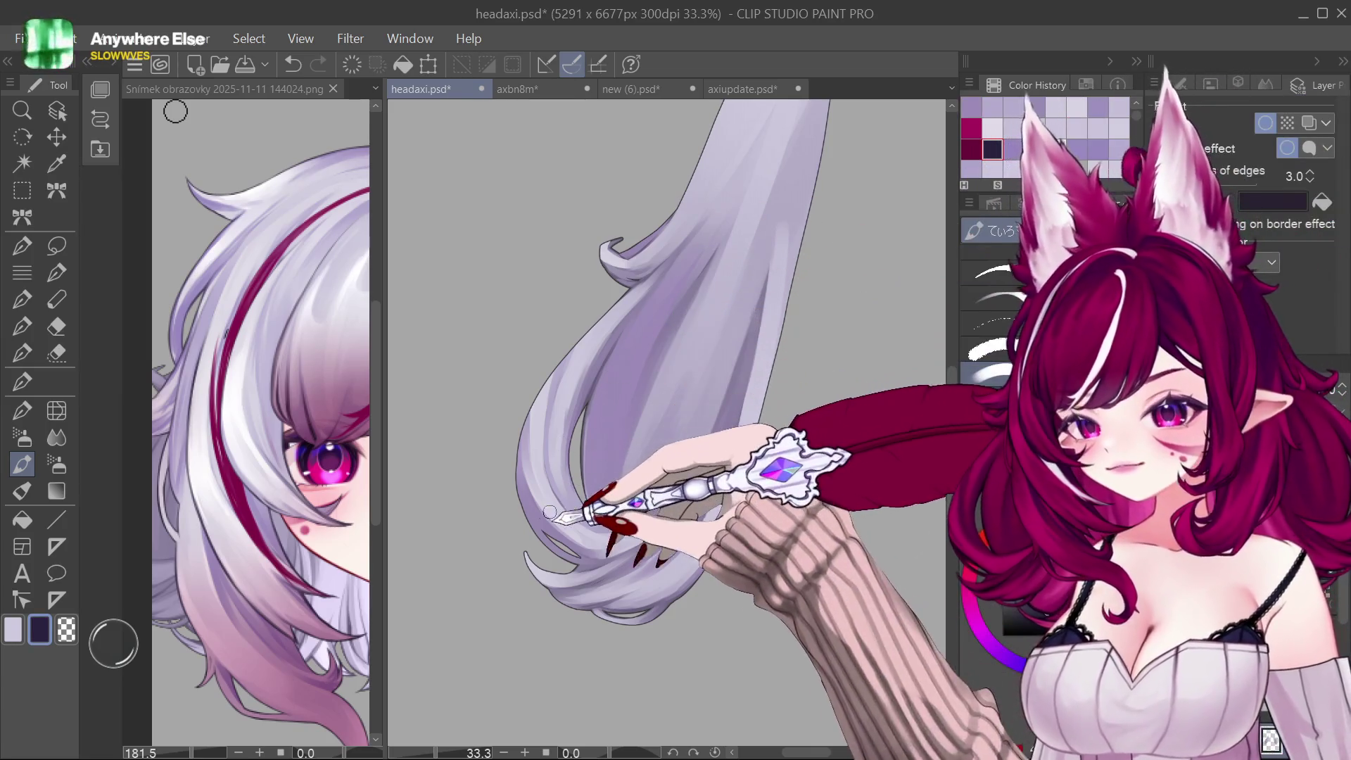
scroll(605, 570, up, 1)
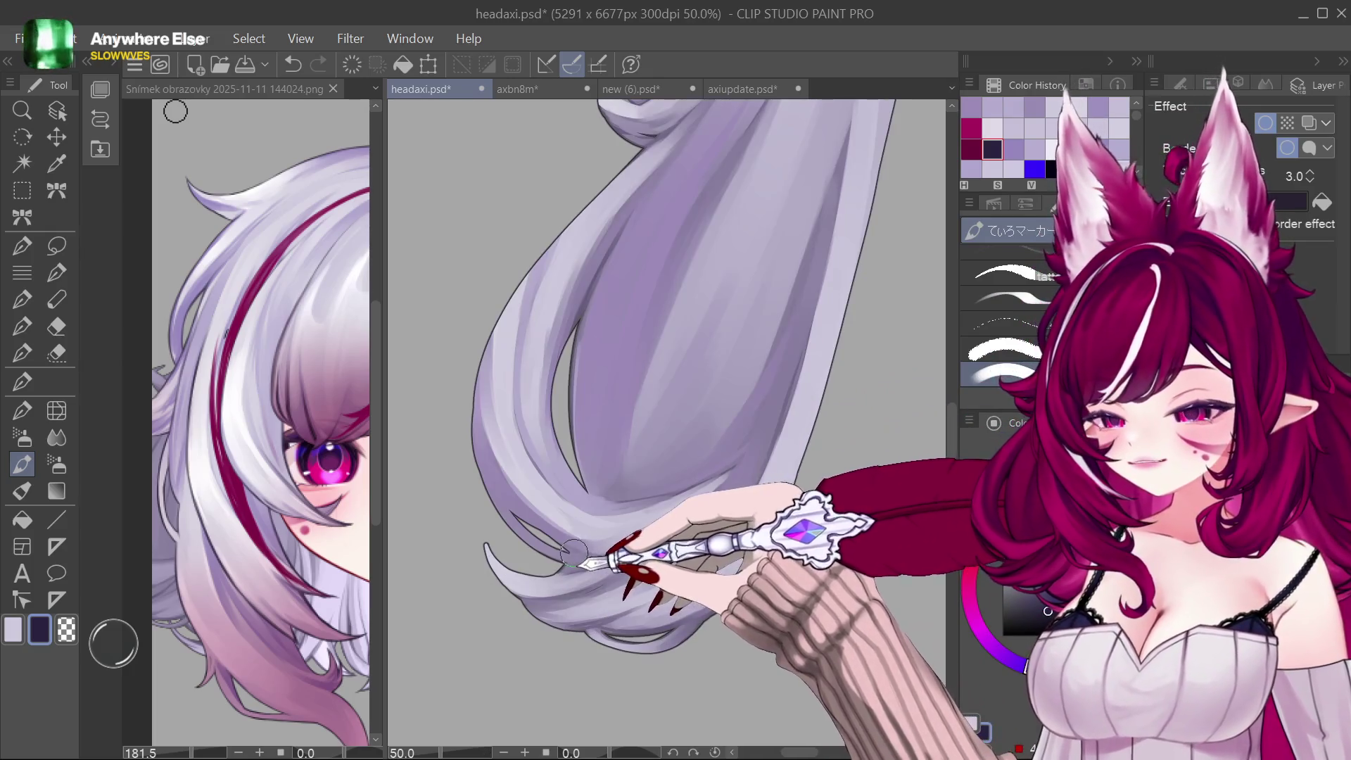
Step: Test a light purple line along the hair edge, undo it, and switch back to dark navy
alt+click(581, 316)
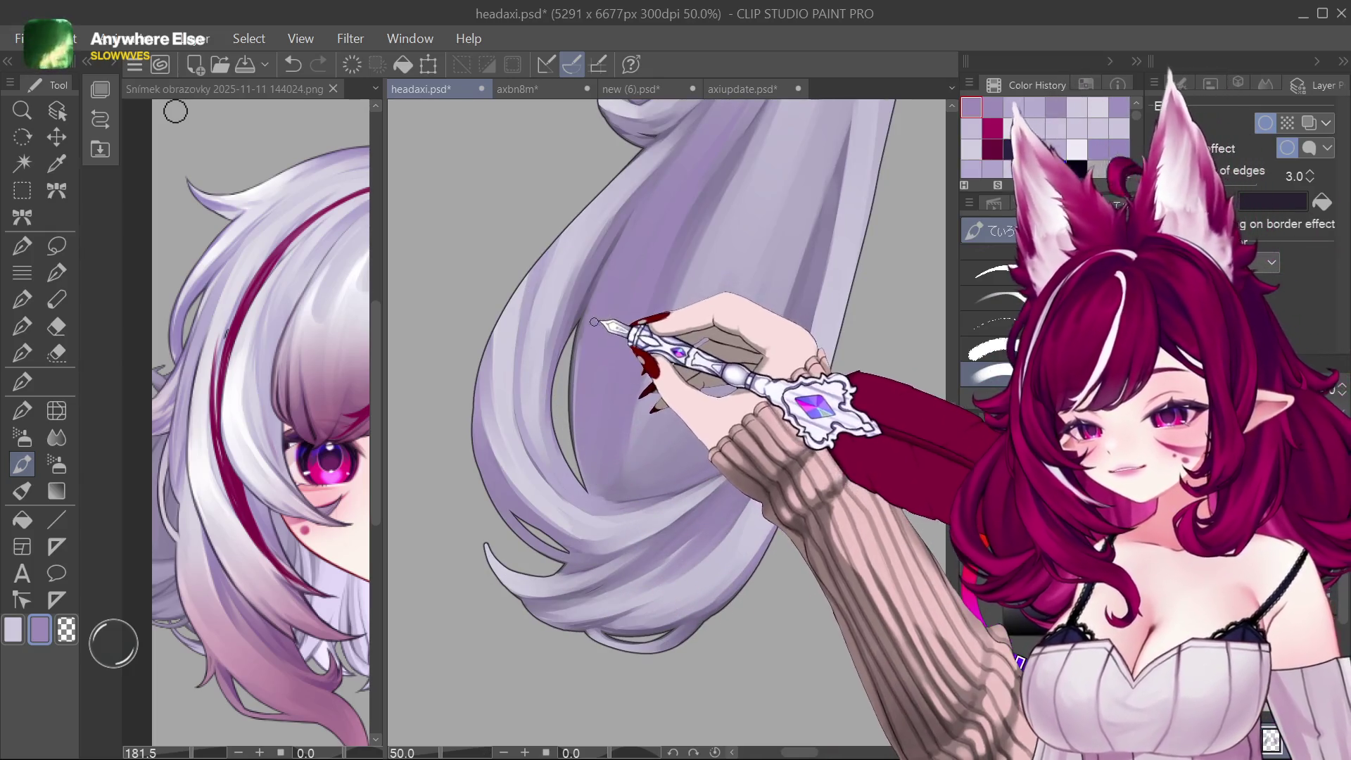
drag(577, 365, 576, 446)
key(ctrl+z)
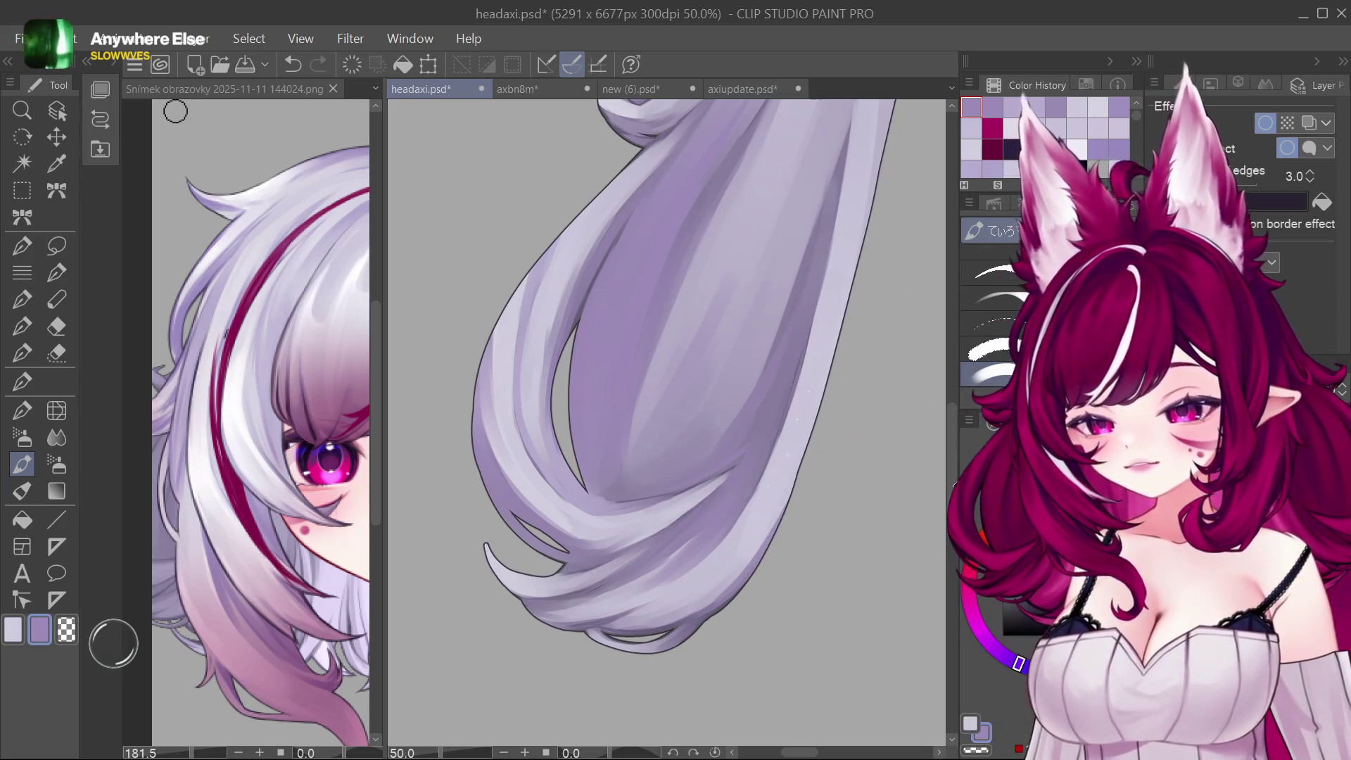
alt+click(478, 407)
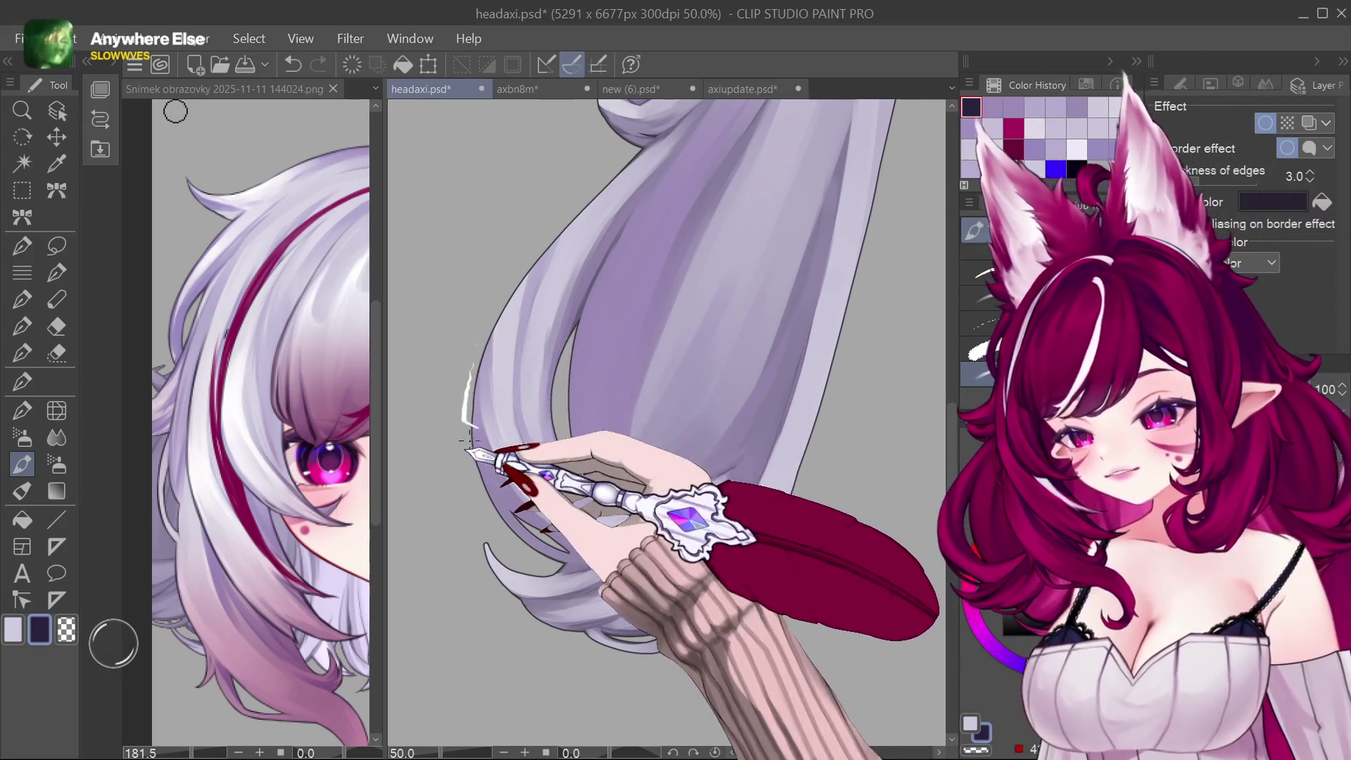
Step: Trace the dark navy outline down the strand's left edge and along its tip, undoing a stray white highlight
drag(477, 406, 475, 472)
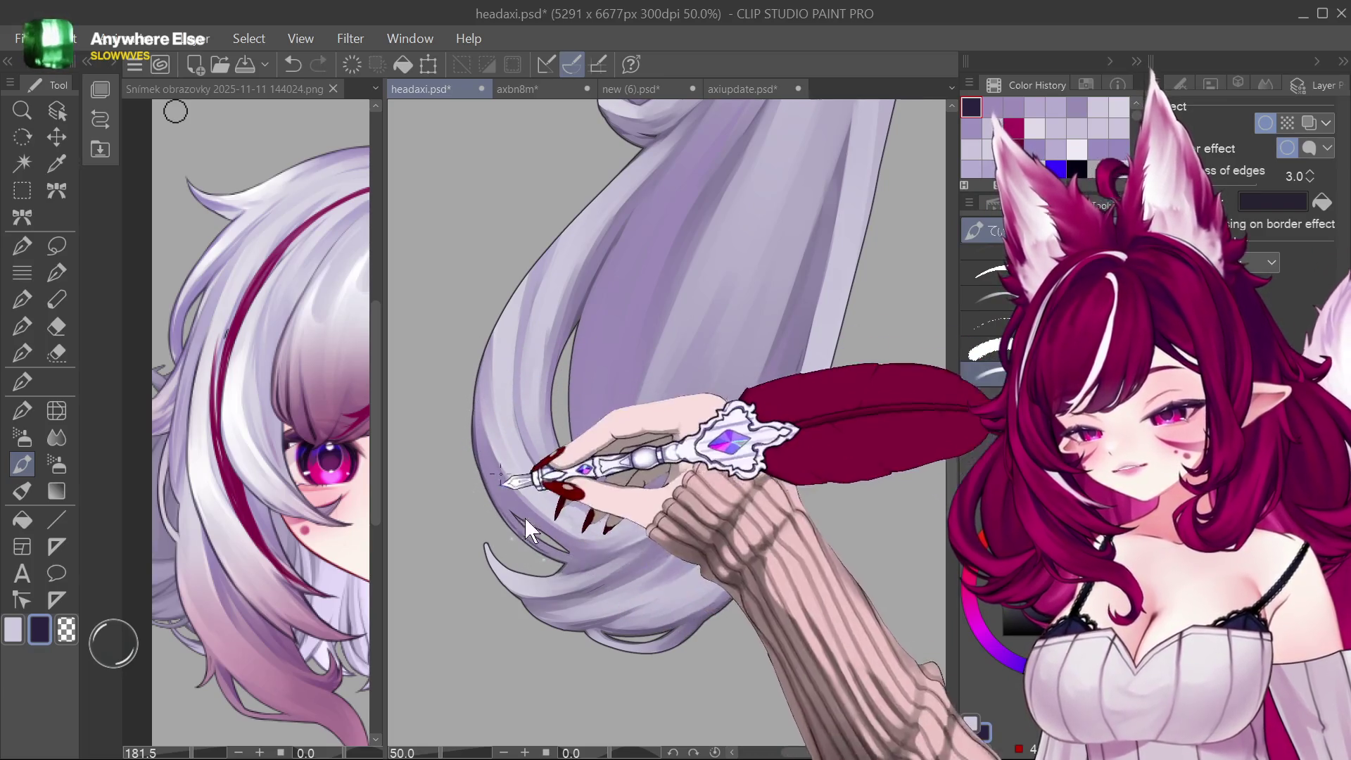
drag(489, 479, 572, 558)
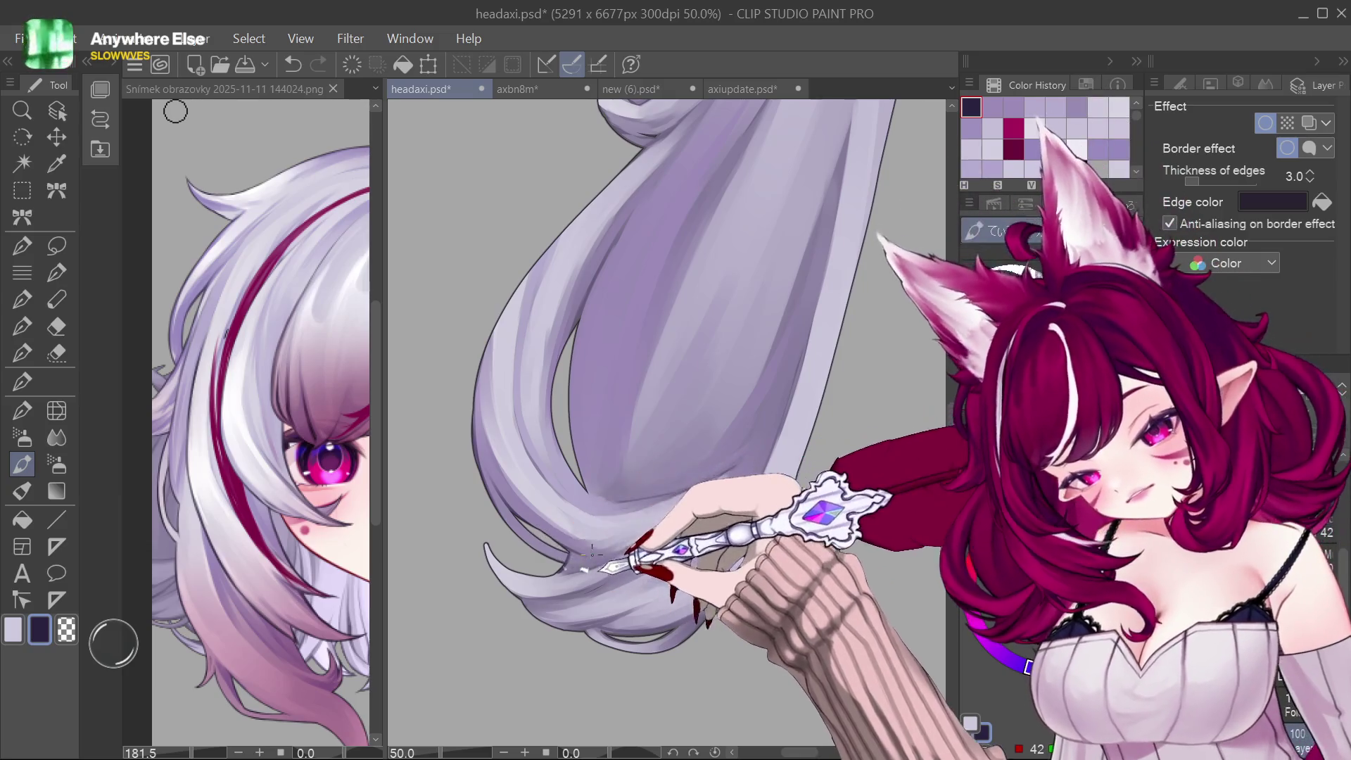
drag(575, 559, 629, 553)
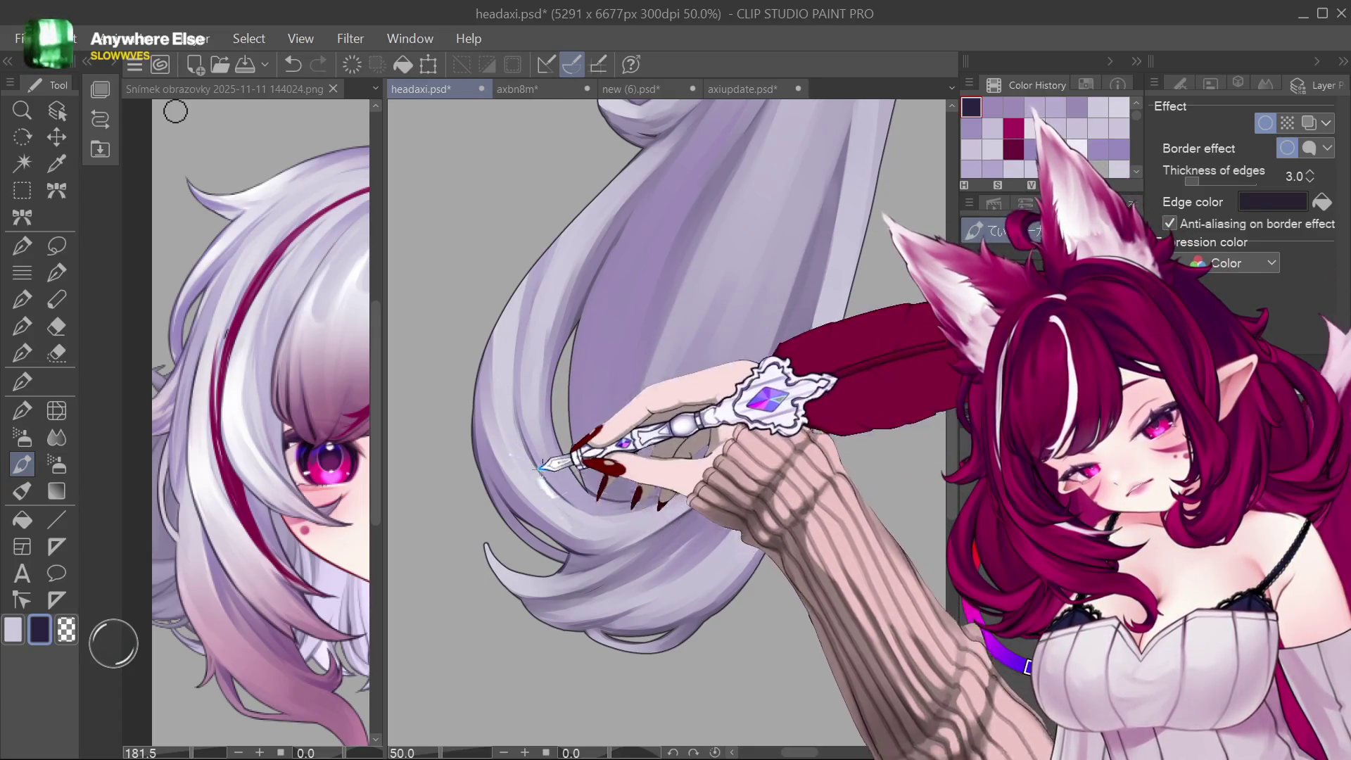
drag(646, 353, 641, 385)
key(ctrl+z)
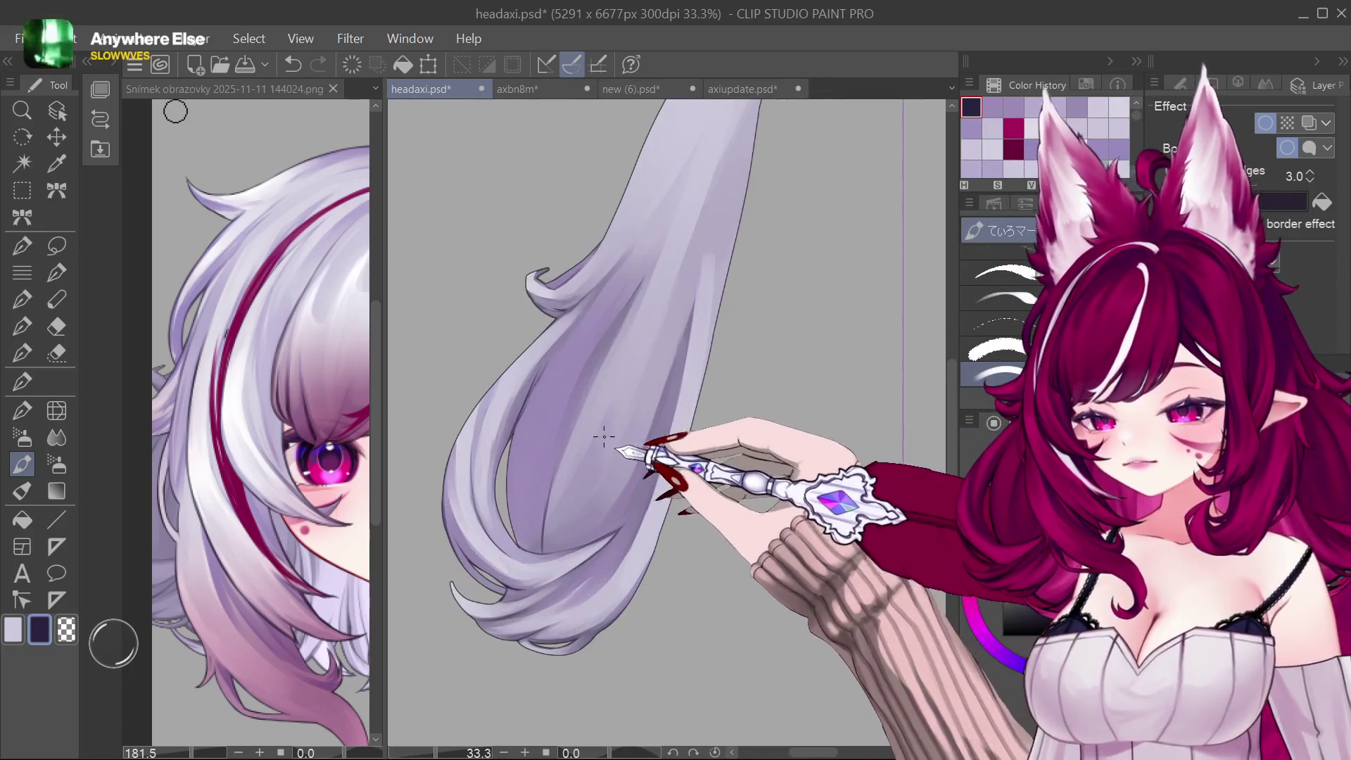
scroll(610, 545, up, 1)
scroll(613, 422, down, 1)
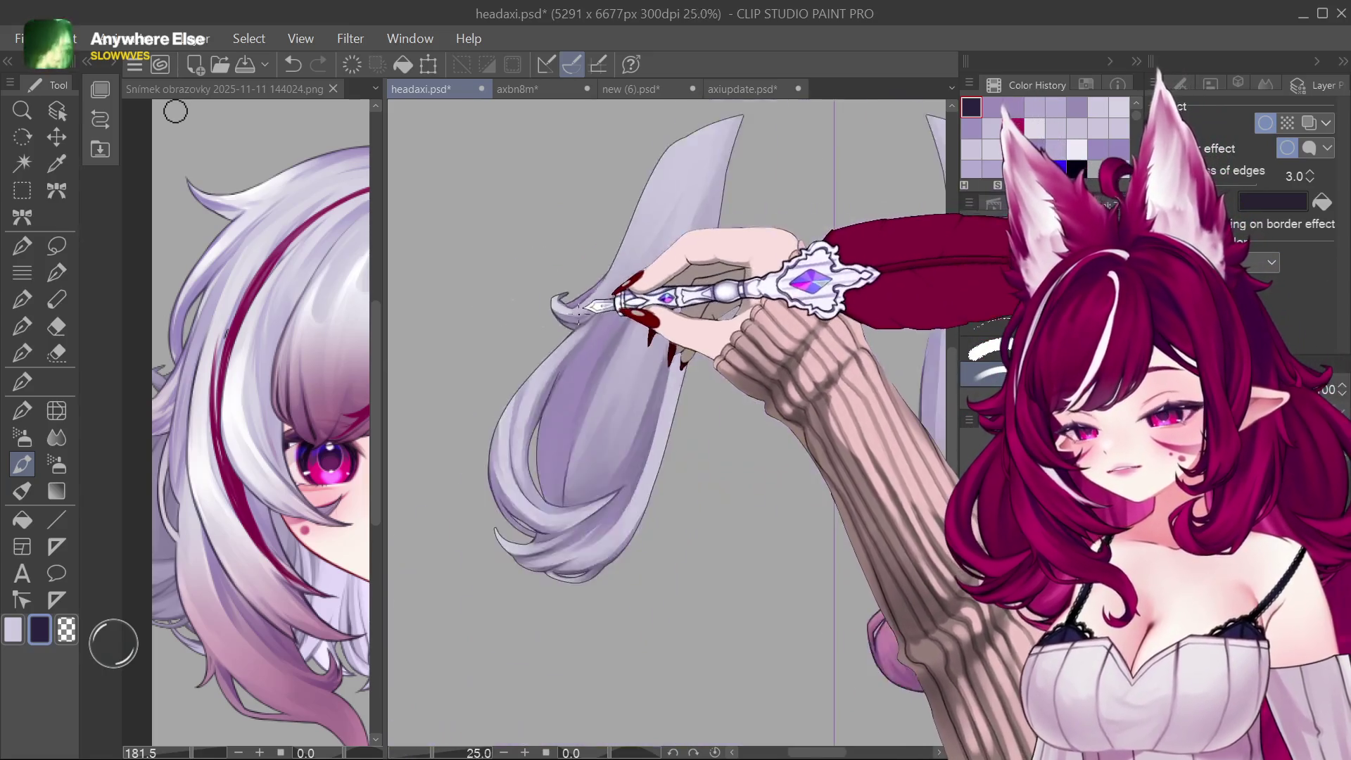
scroll(686, 317, down, 1)
scroll(765, 318, down, 1)
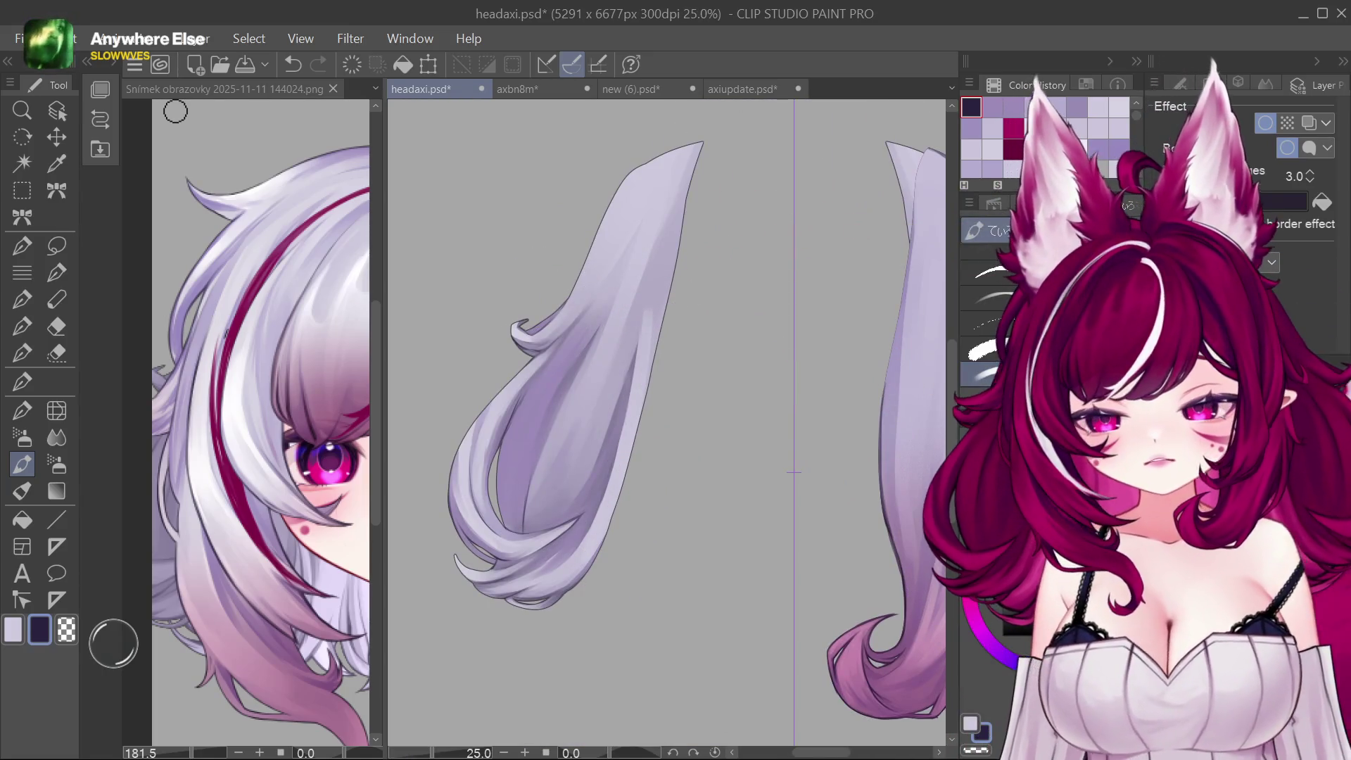
Step: Undo back past the wavy lock and widened edge, bring up the reference screenshot and redo once
key(ctrl+z)
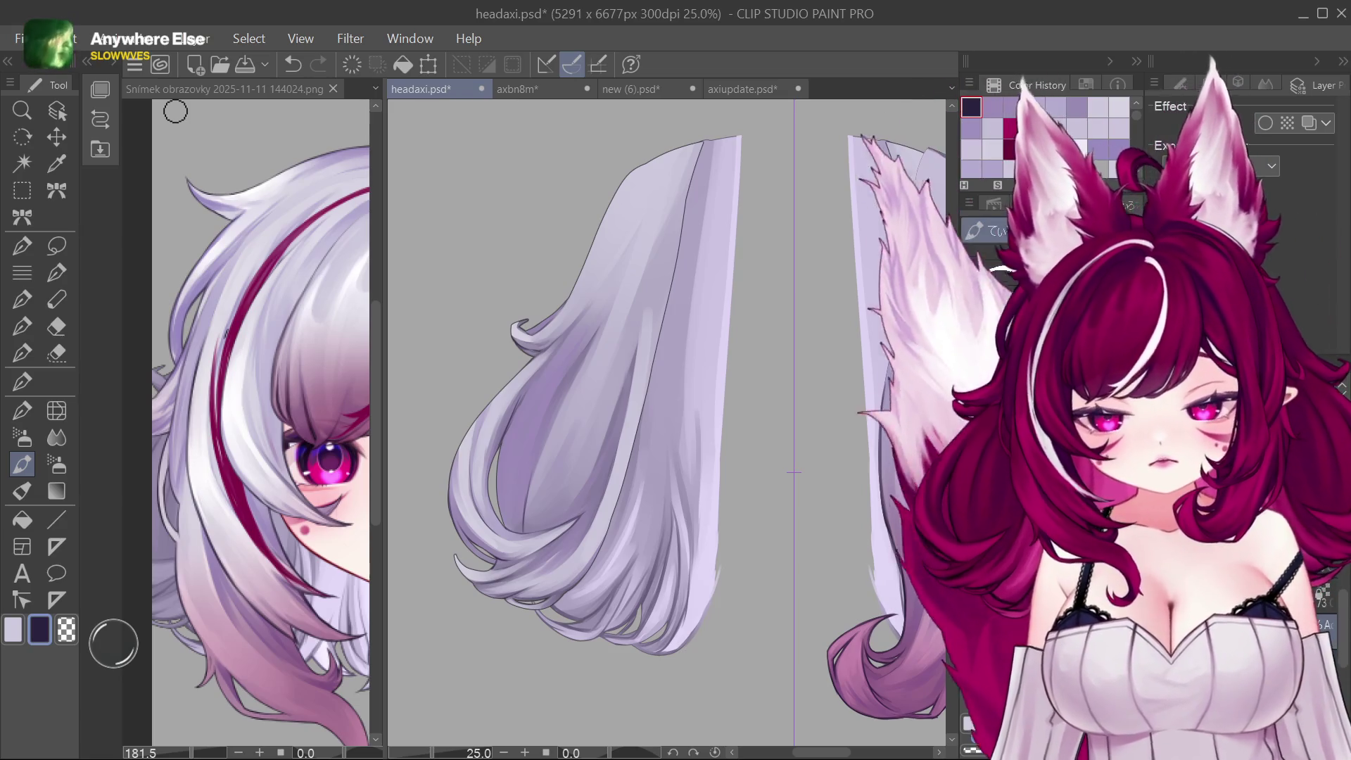
key(ctrl+z)
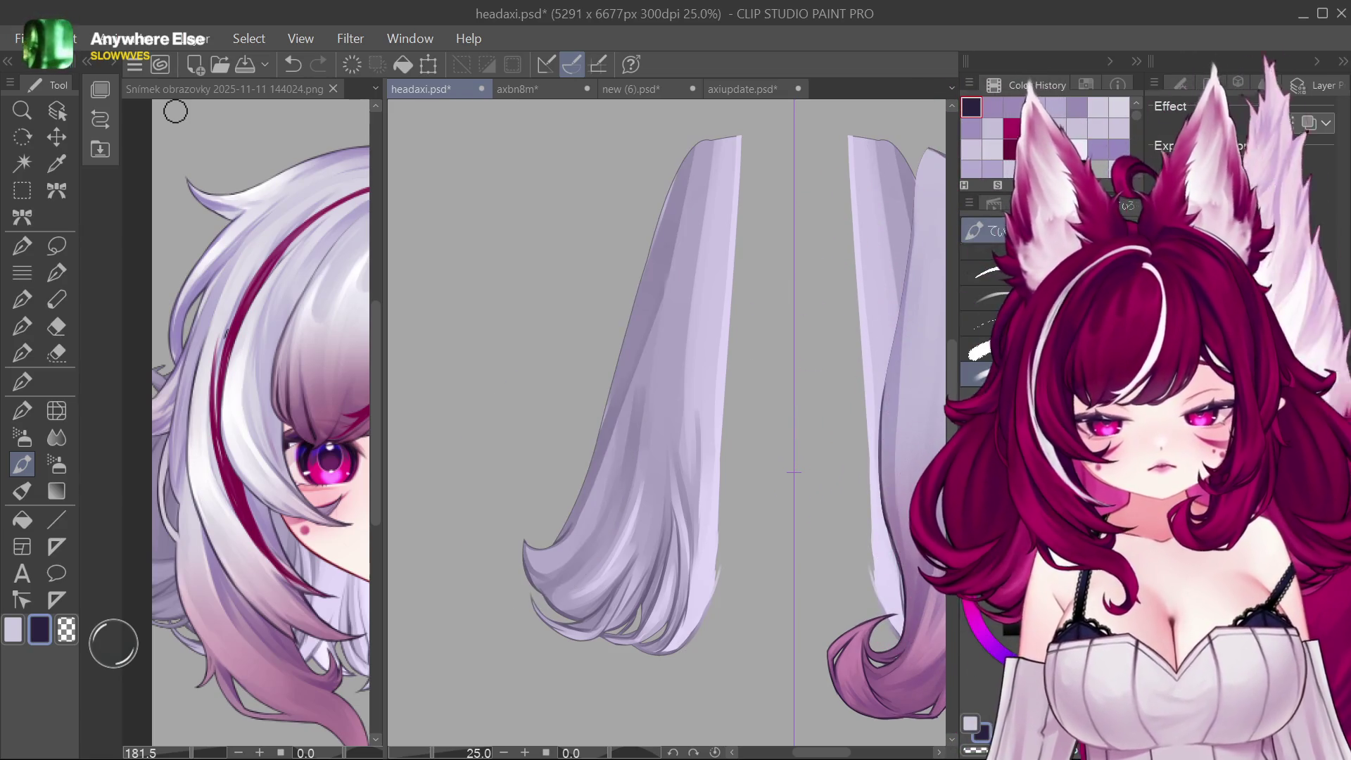
key(ctrl+y)
click(175, 112)
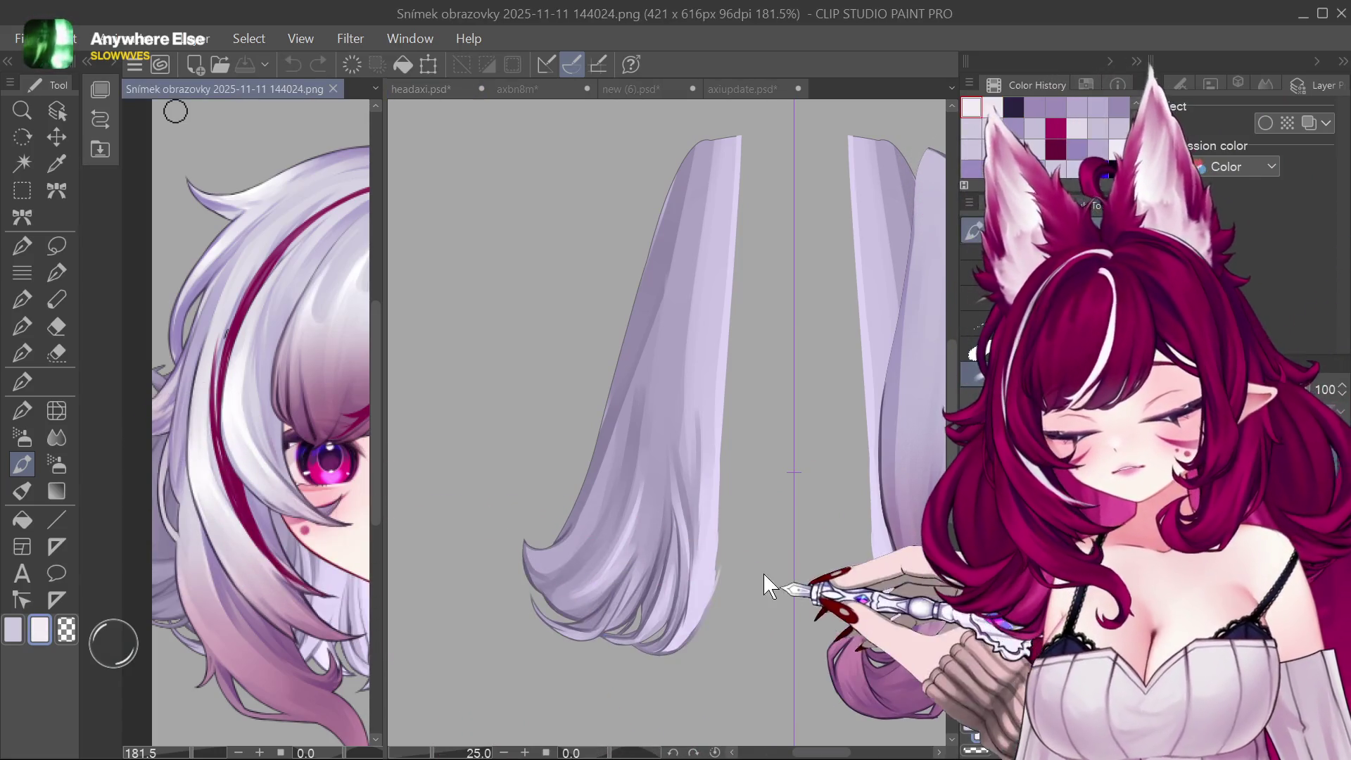
Step: Paint a highlight along the strand's right edge, checking it against the reference screenshot
click(911, 592)
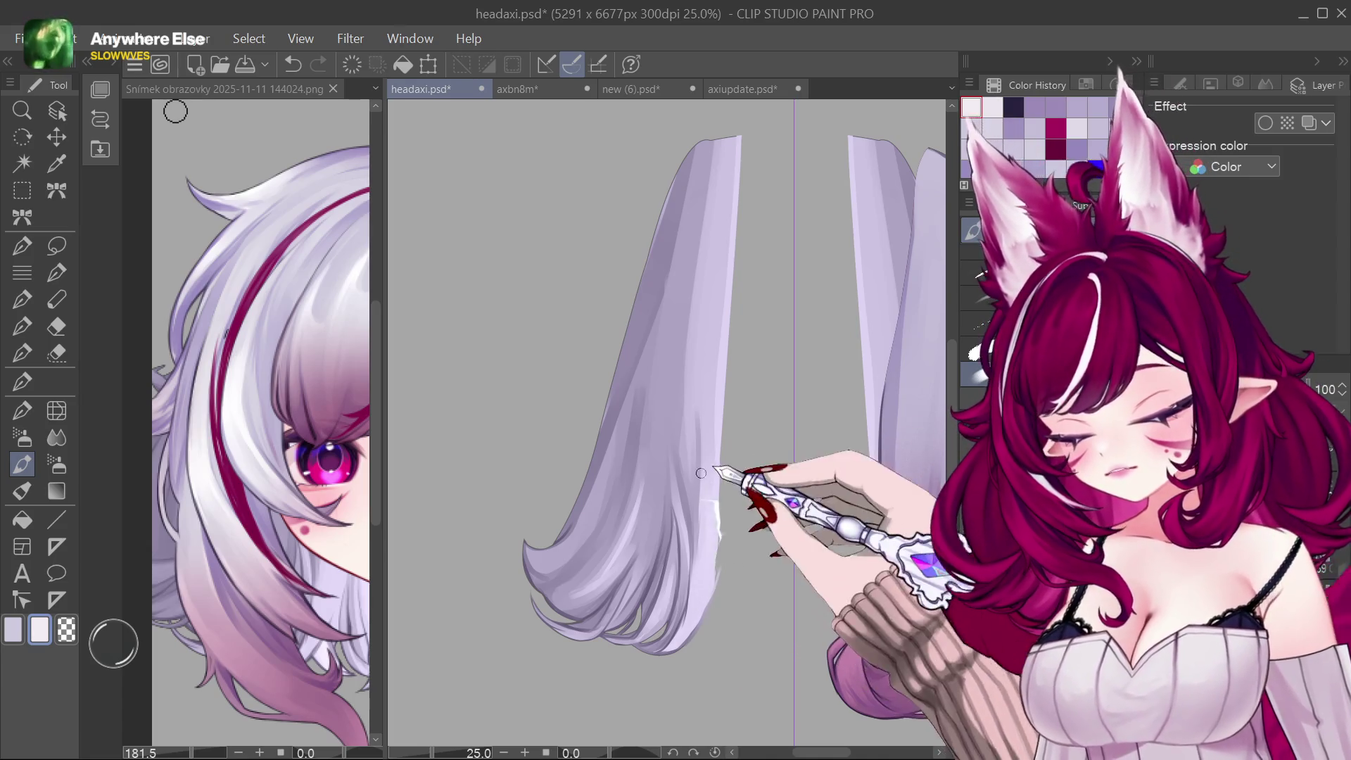
drag(711, 554, 724, 319)
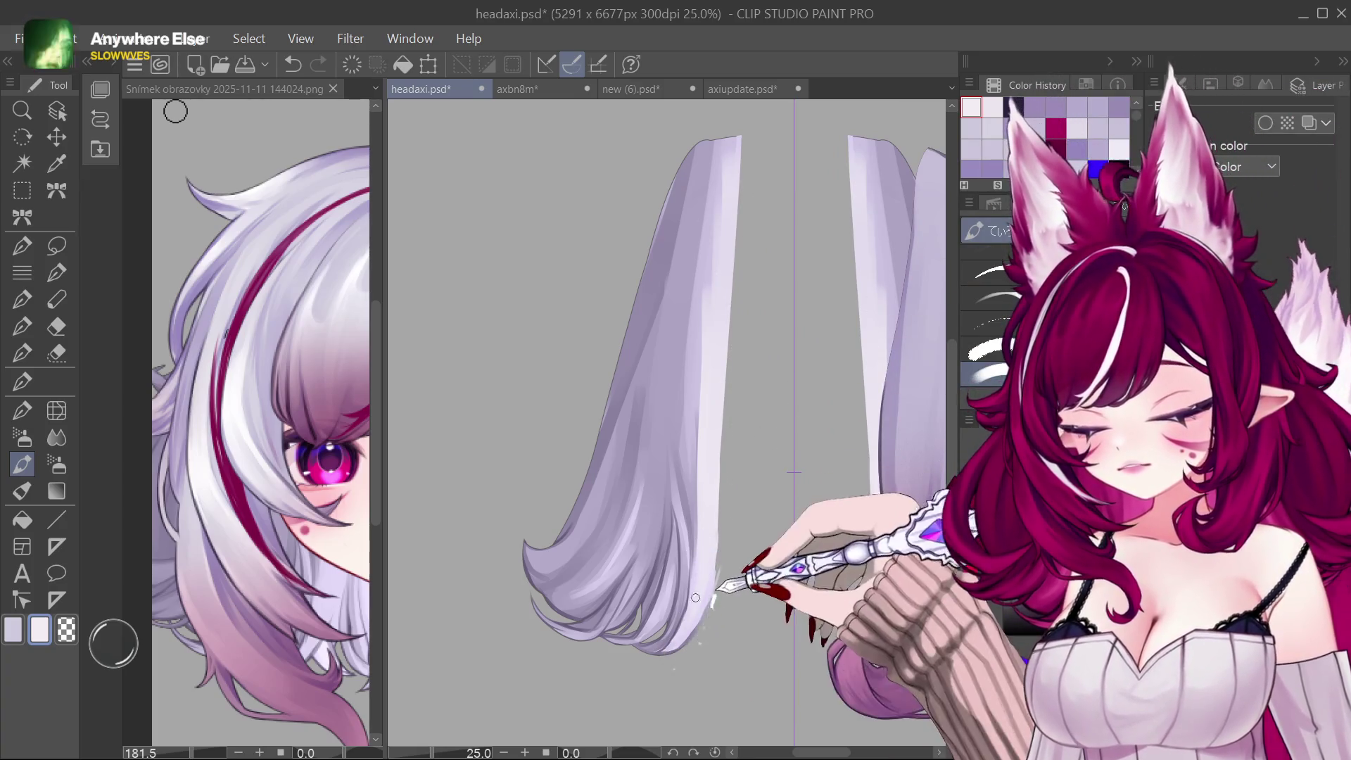
click(317, 243)
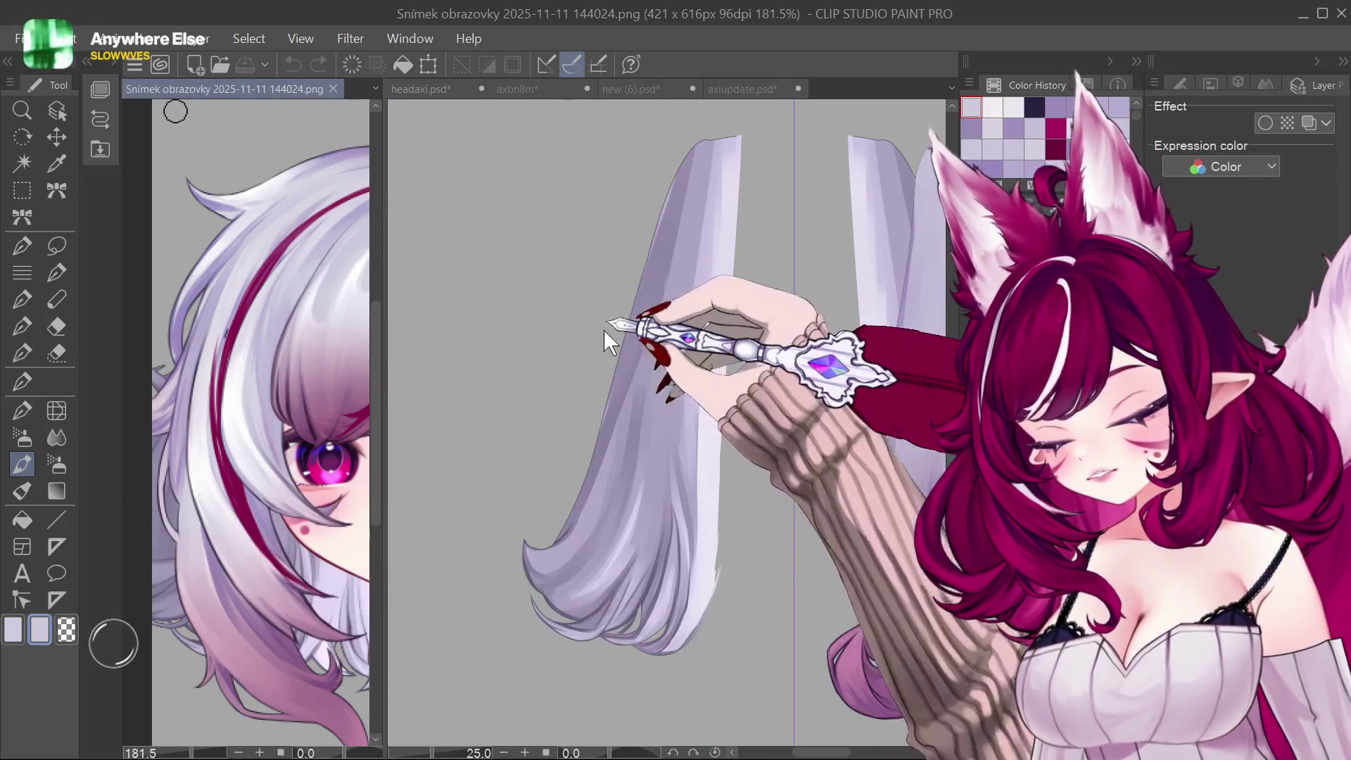
click(696, 338)
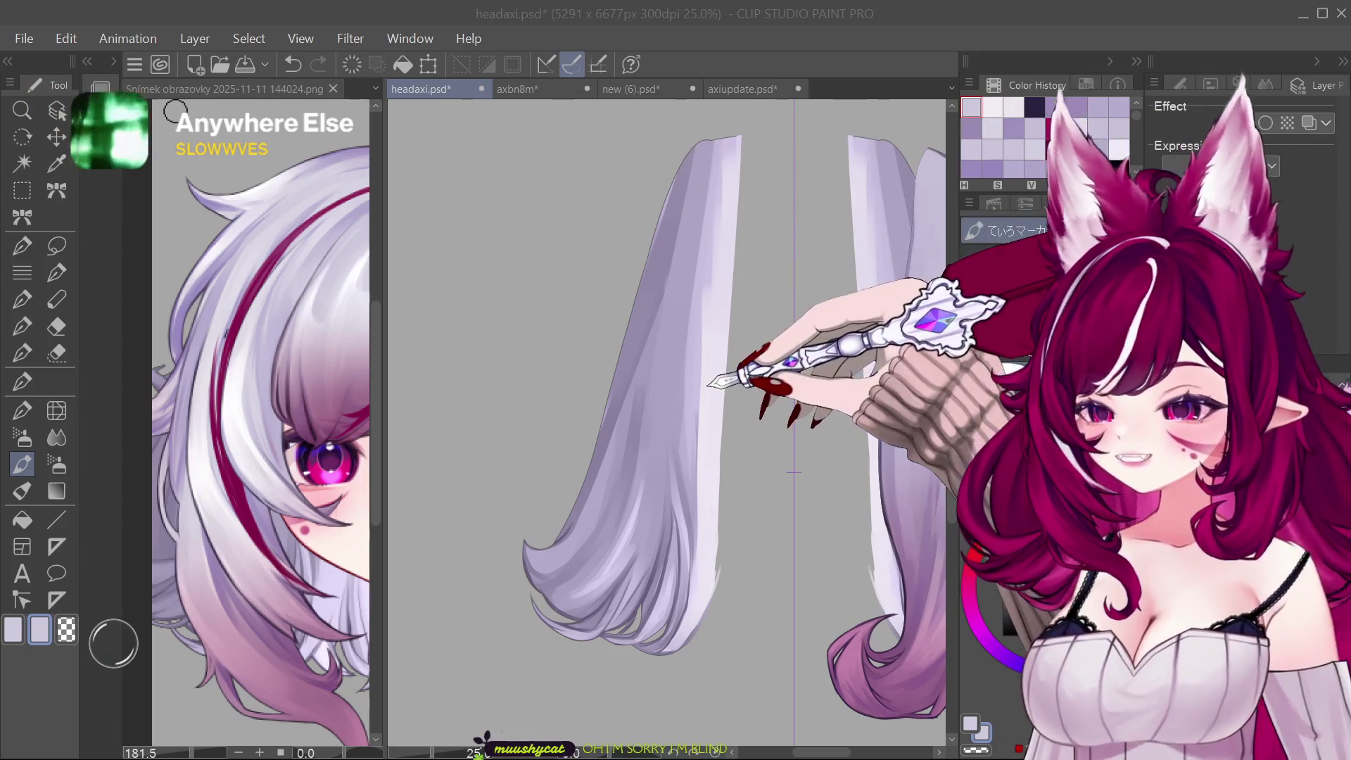
click(696, 364)
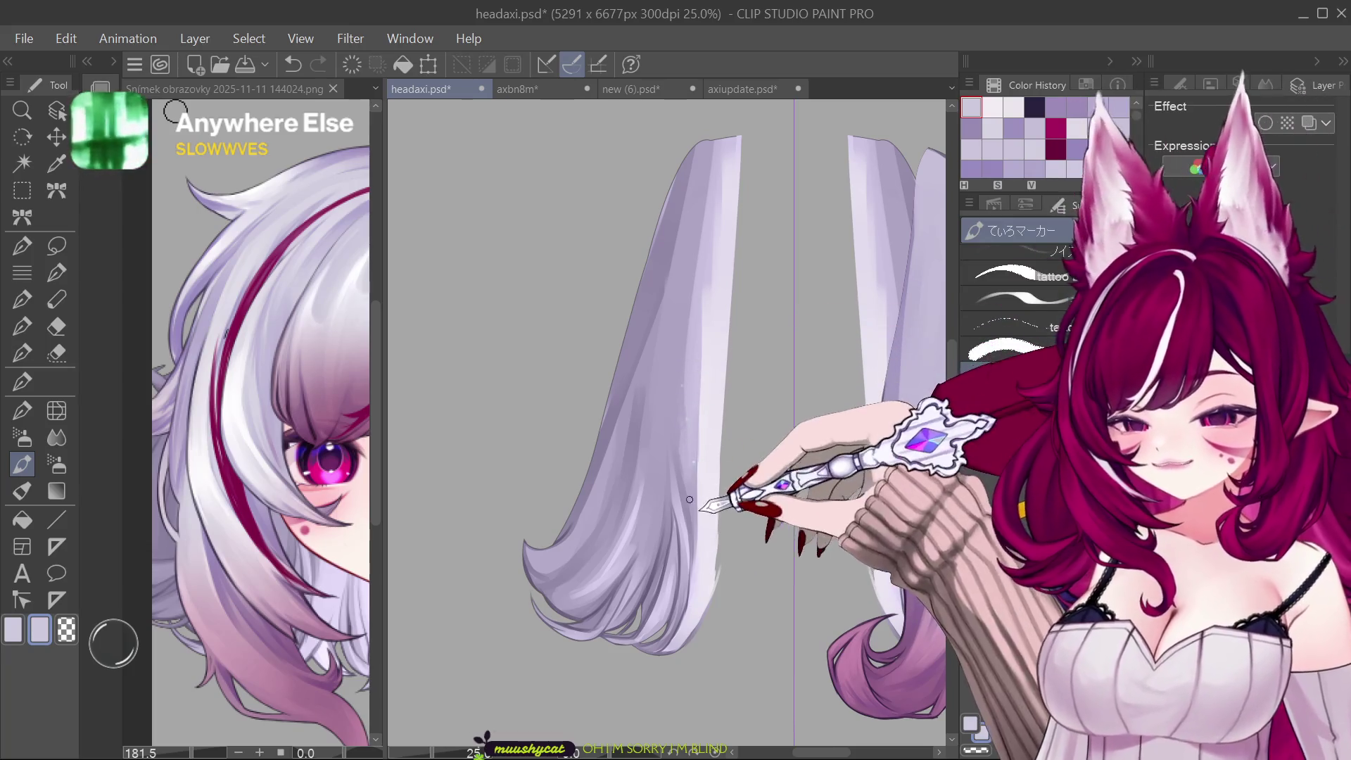
Step: Add white highlight streaks down the strand, near its top and on the tip, undoing the last one
drag(698, 428, 690, 369)
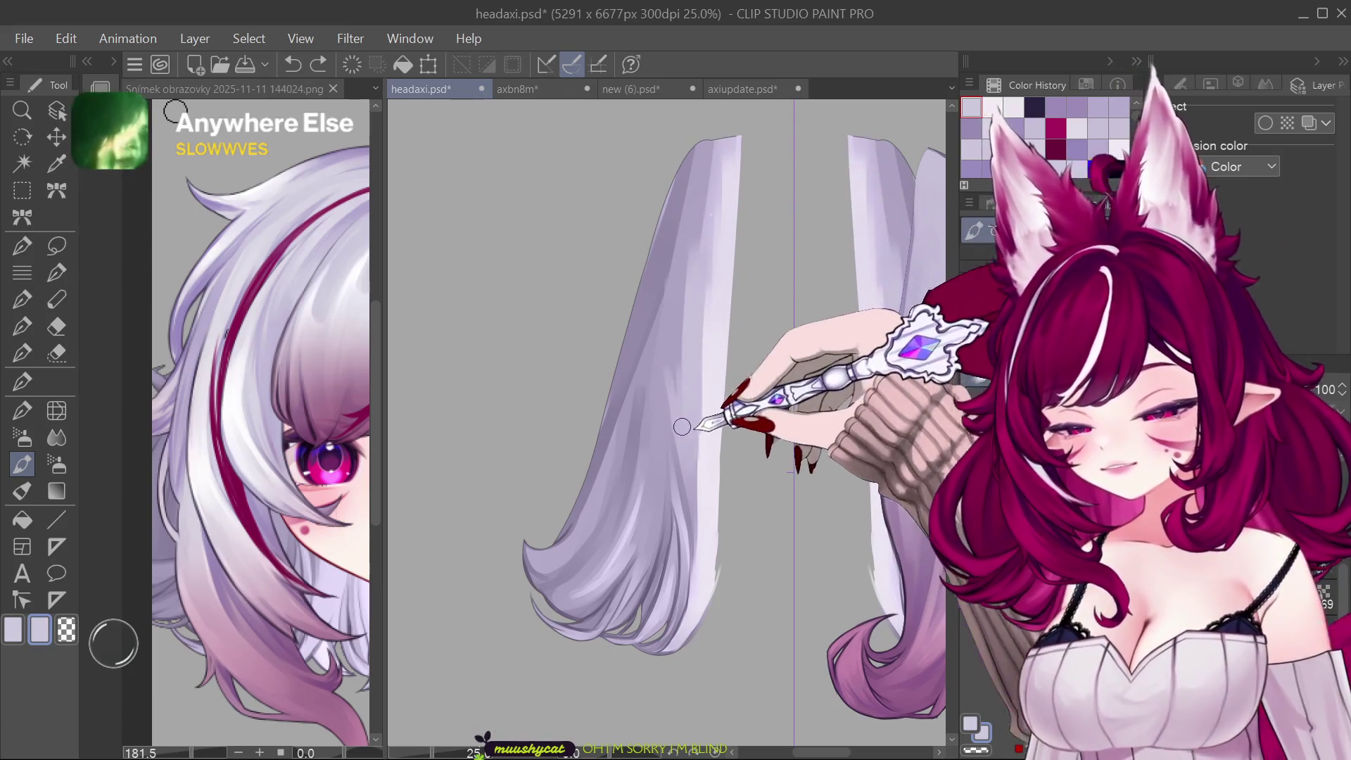
drag(700, 218, 697, 359)
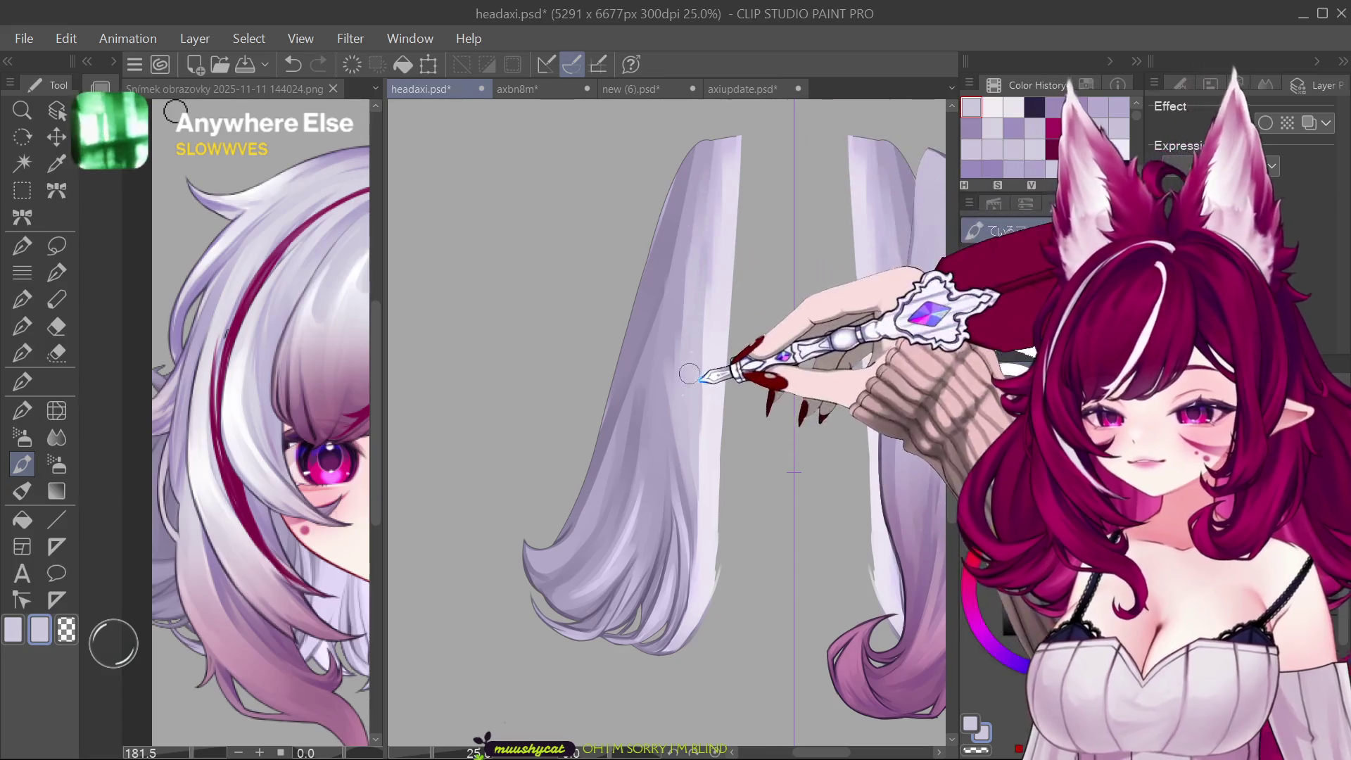
mouse_move(694, 211)
mouse_down()
mouse_move(732, 128)
mouse_move(722, 156)
mouse_up()
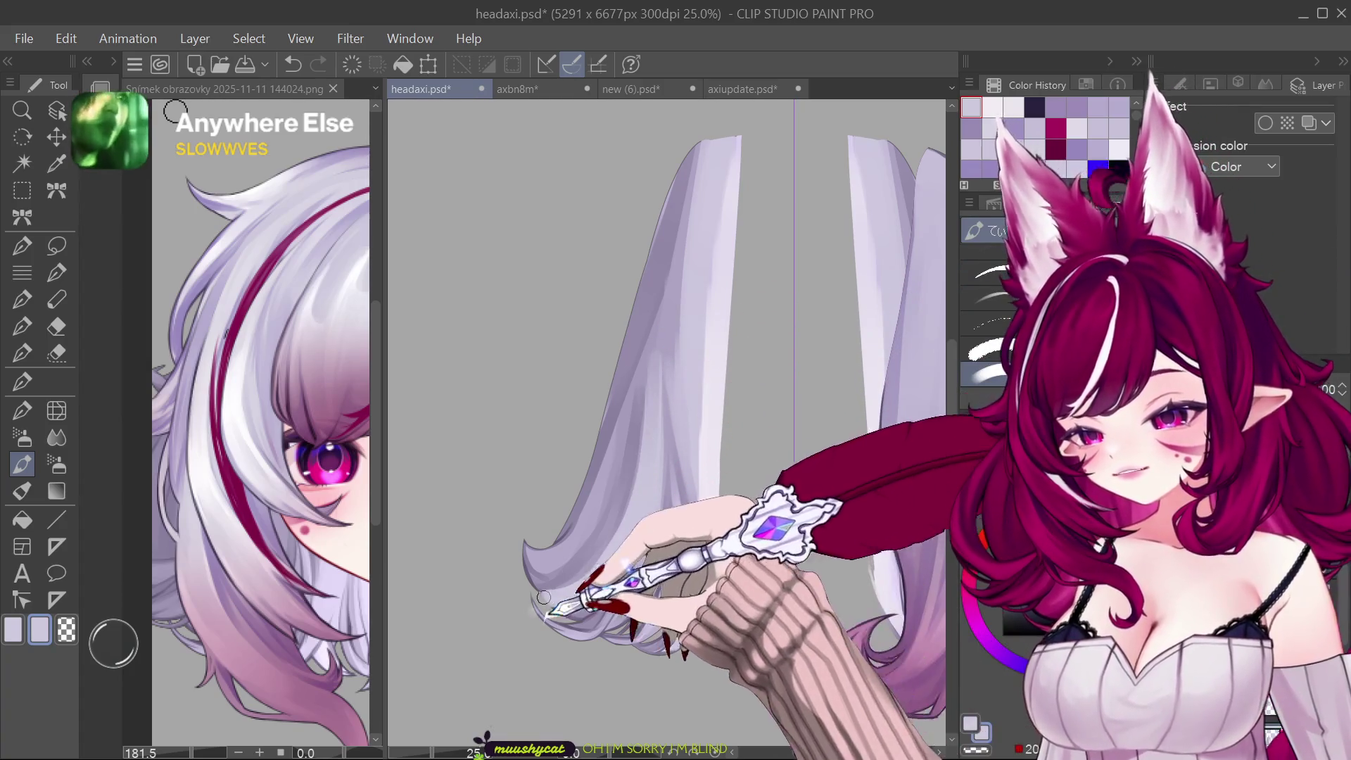
drag(631, 539, 595, 567)
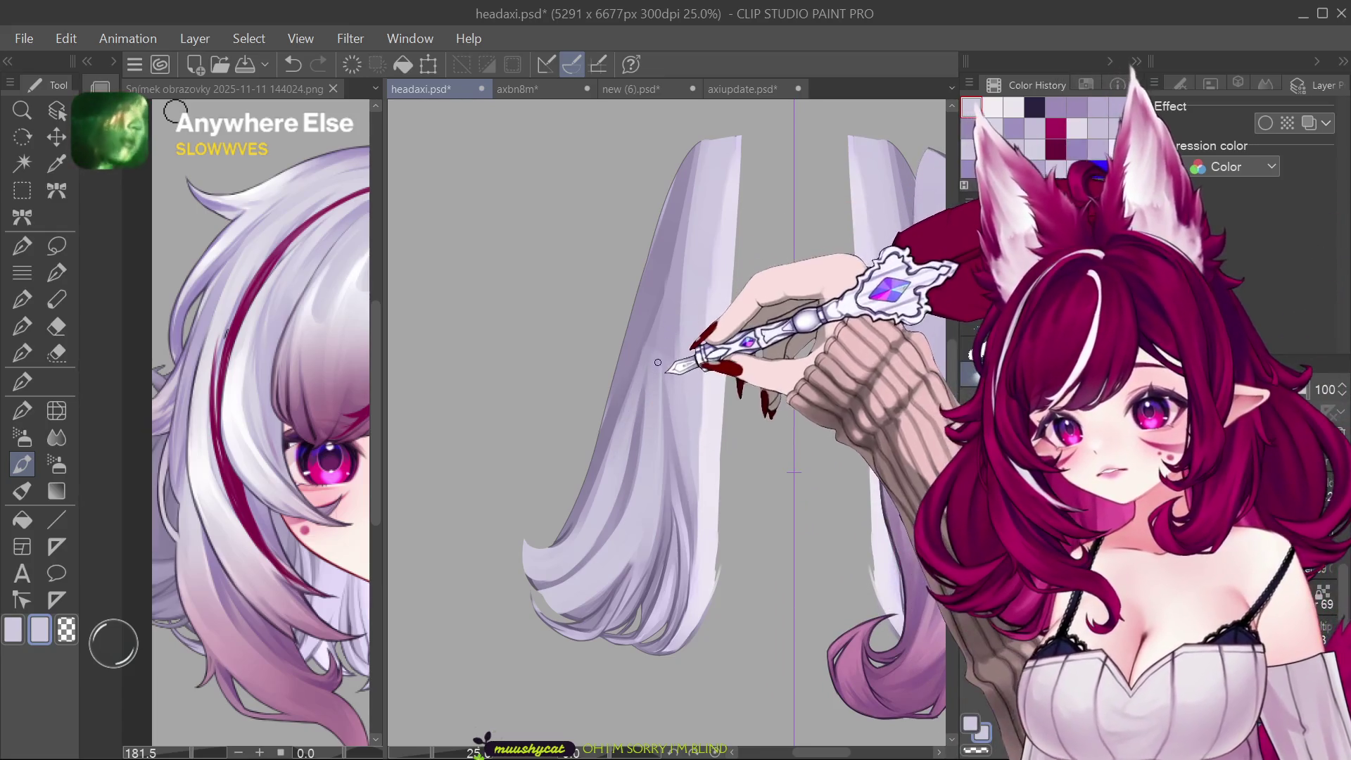
drag(667, 309, 656, 352)
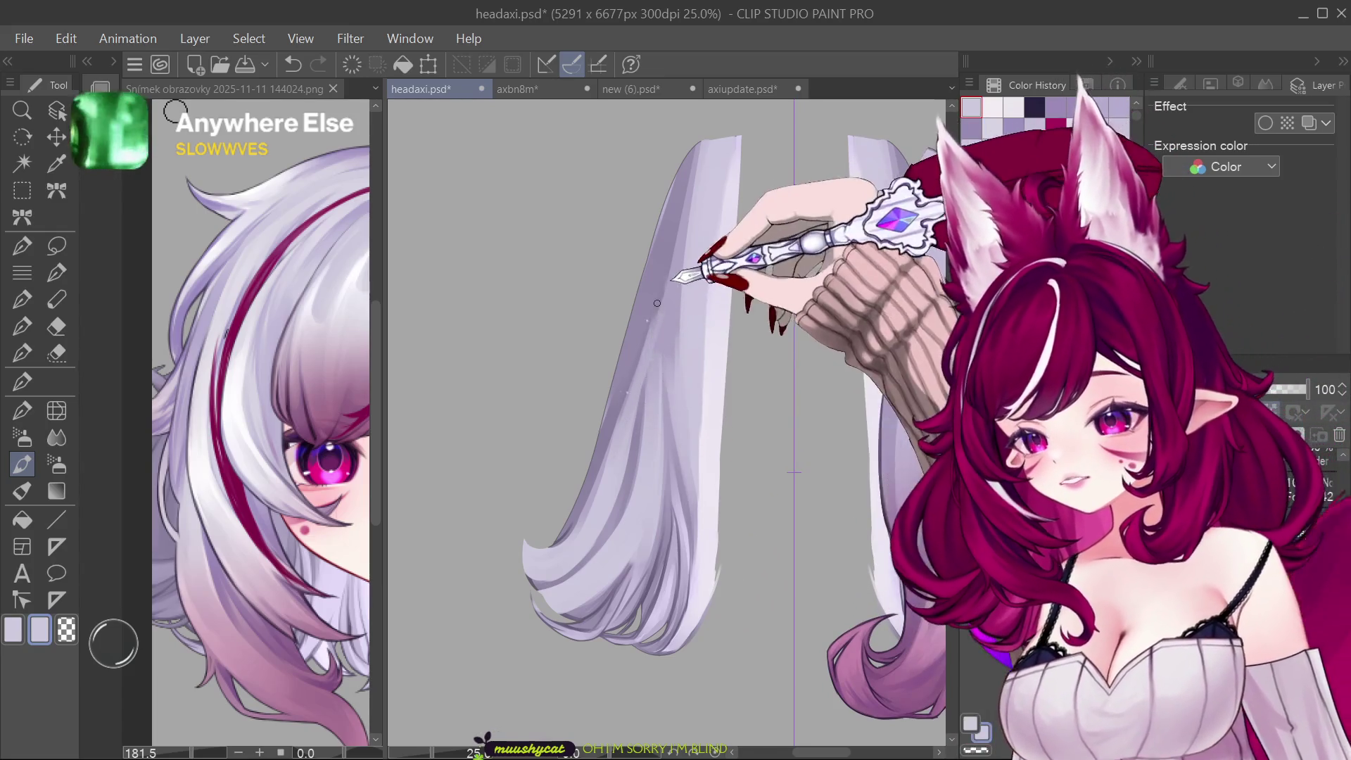
drag(663, 306, 656, 402)
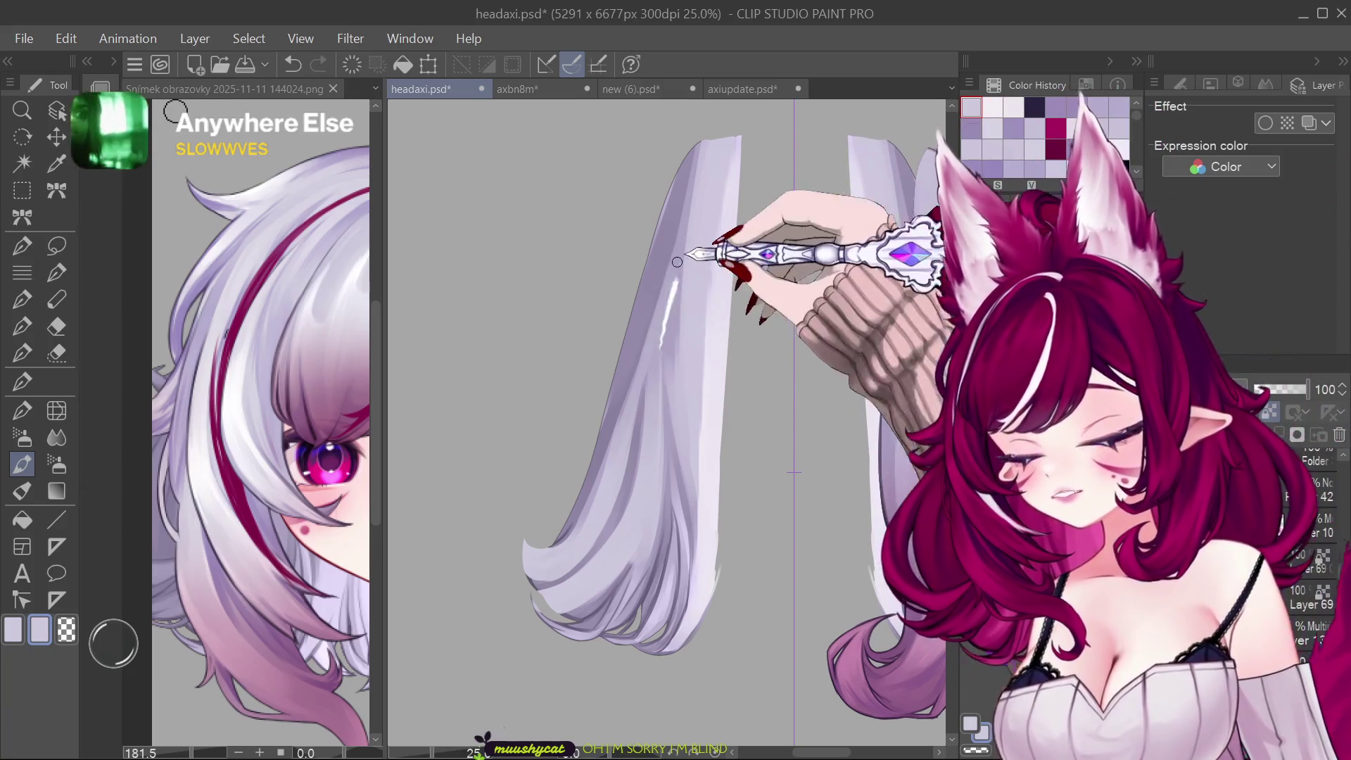
key(ctrl+z)
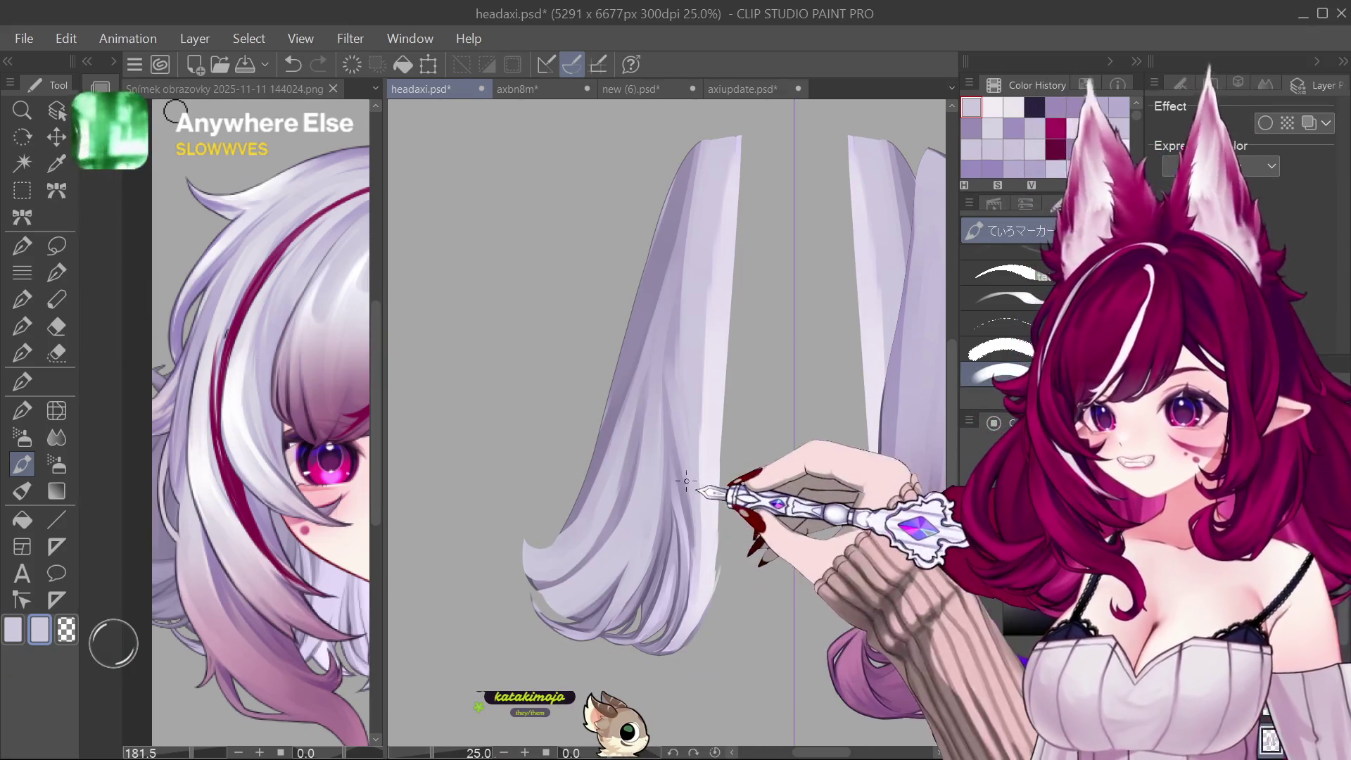
Step: Darken the shading down the middle of the hair strand
drag(714, 307, 651, 508)
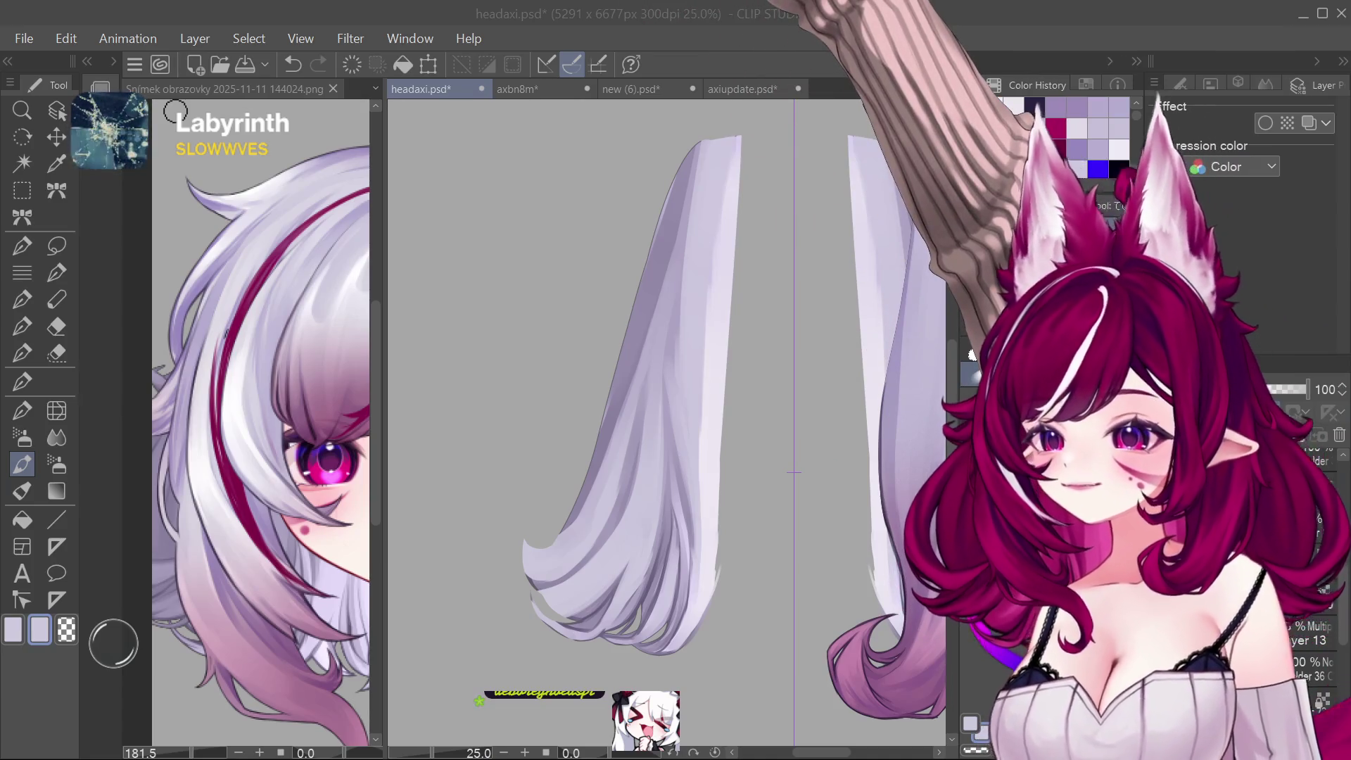
Step: Add two short white highlights on the hair strand, then blend the vertical one away
click(676, 359)
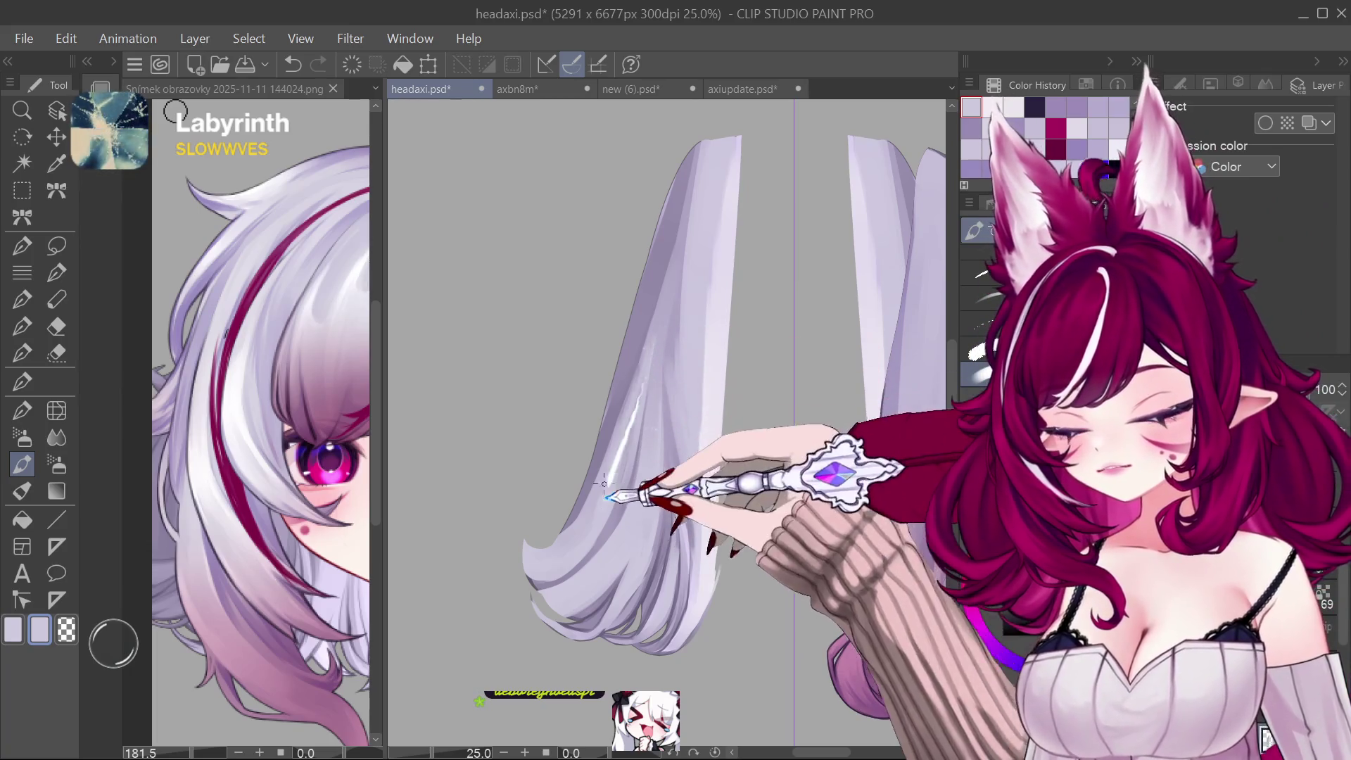
drag(665, 308, 652, 343)
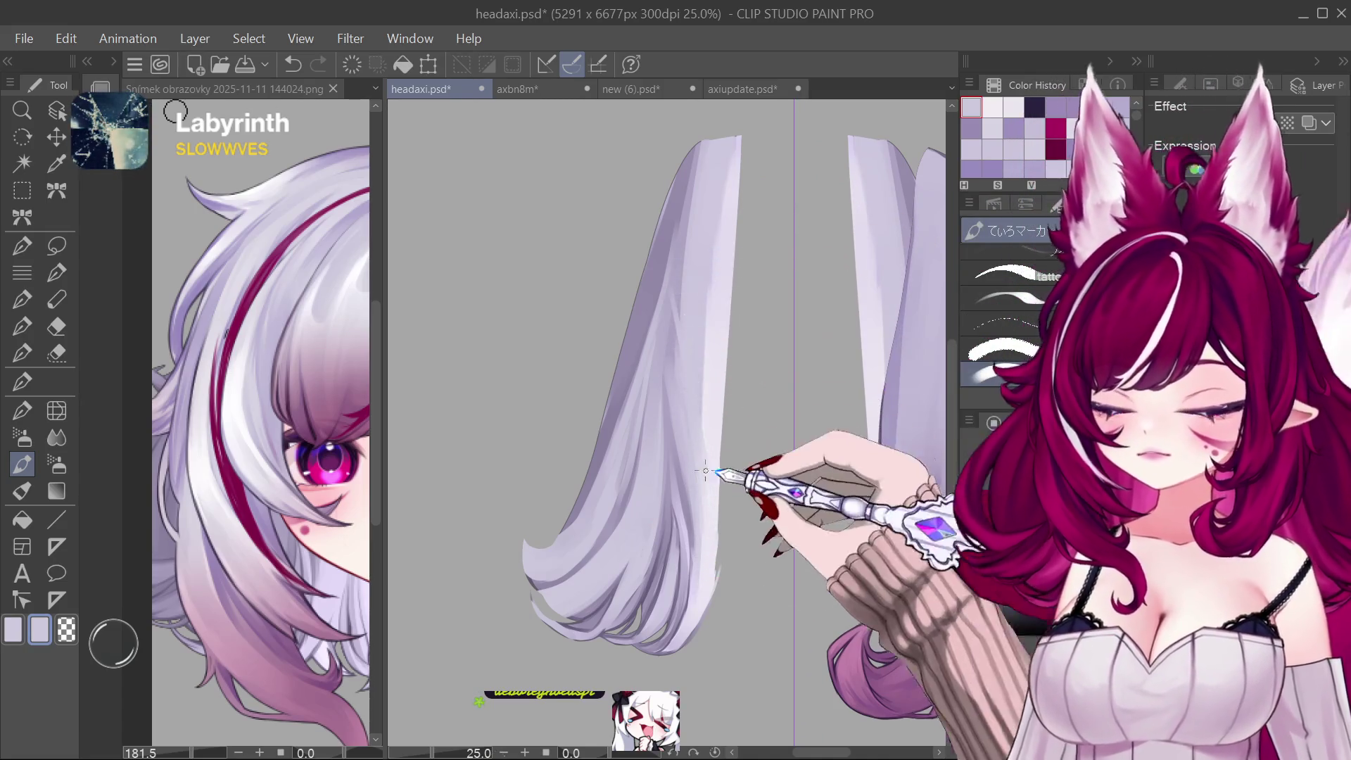
drag(693, 361, 691, 322)
drag(687, 271, 727, 503)
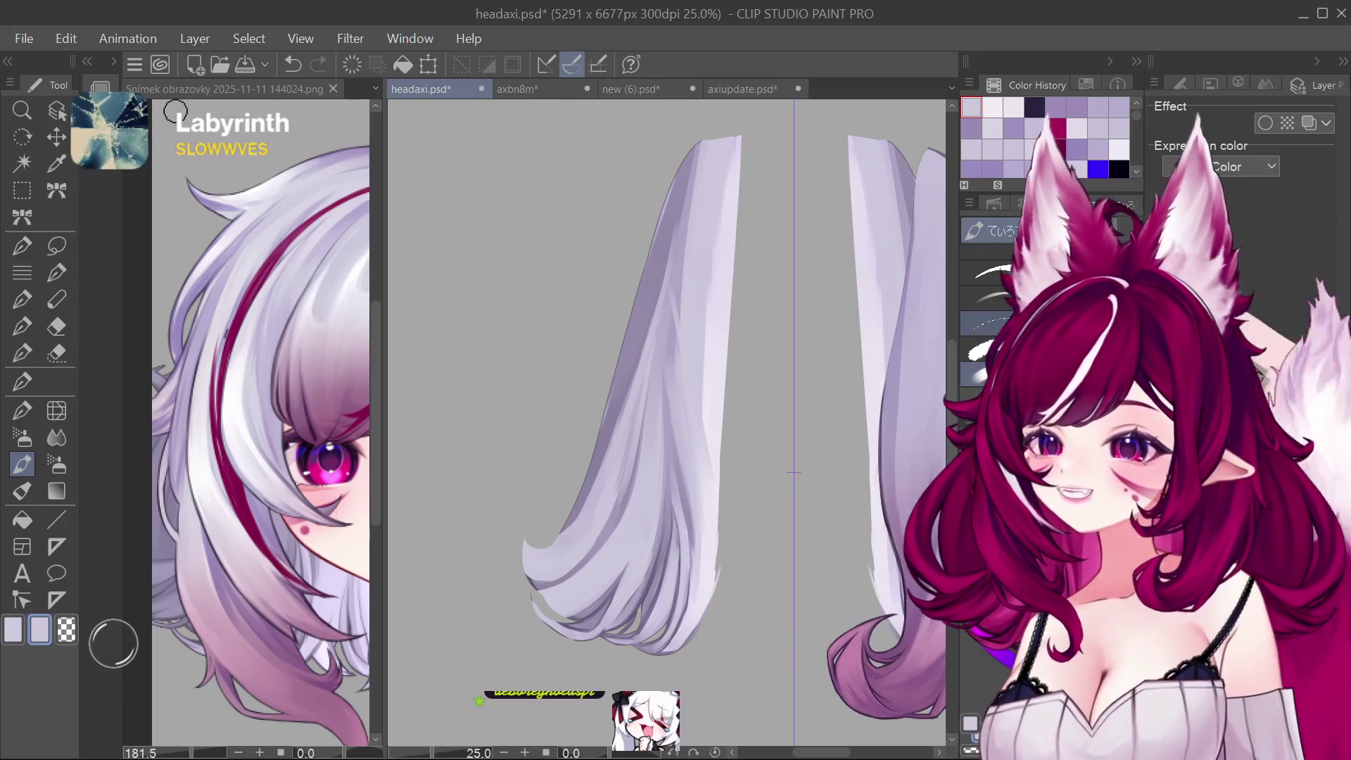
Step: Switch brushes, check the reference screenshot, and return to the headaxi artwork
key(period)
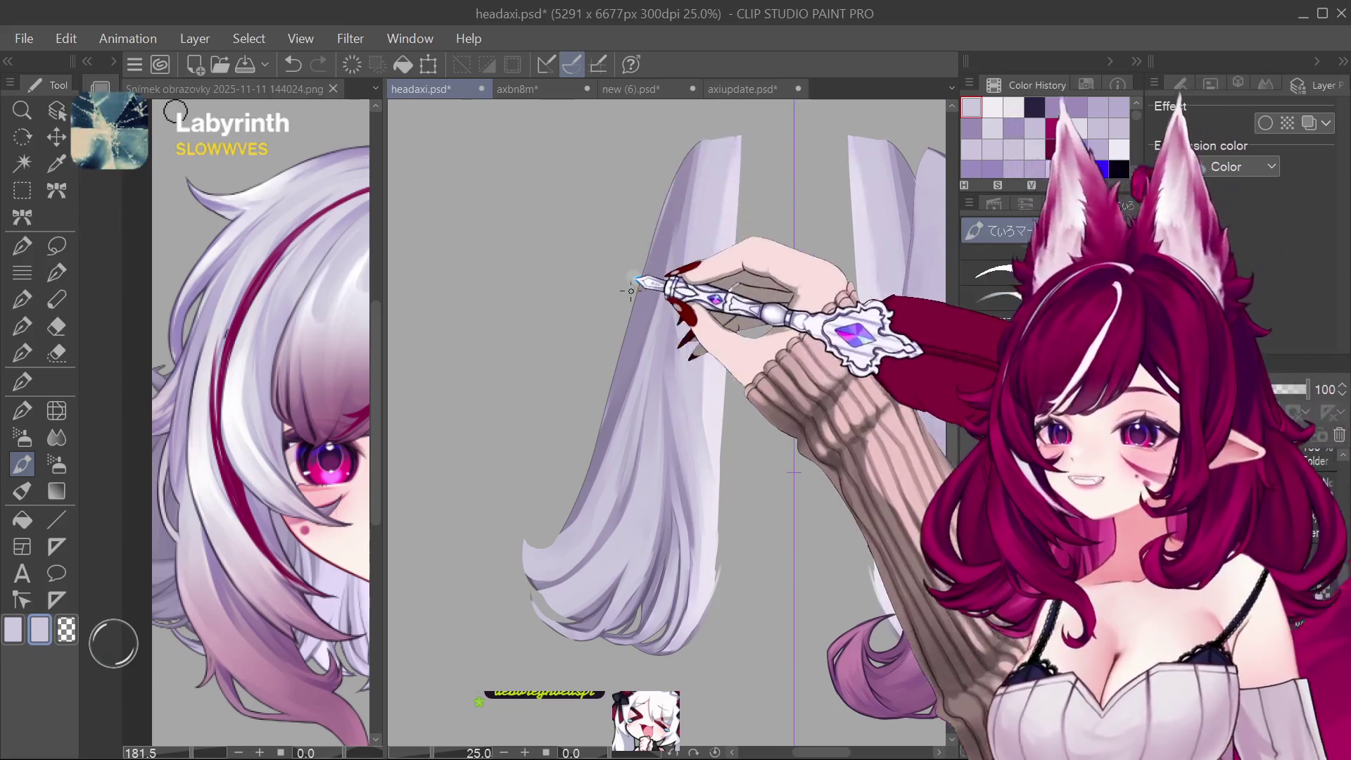
click(245, 519)
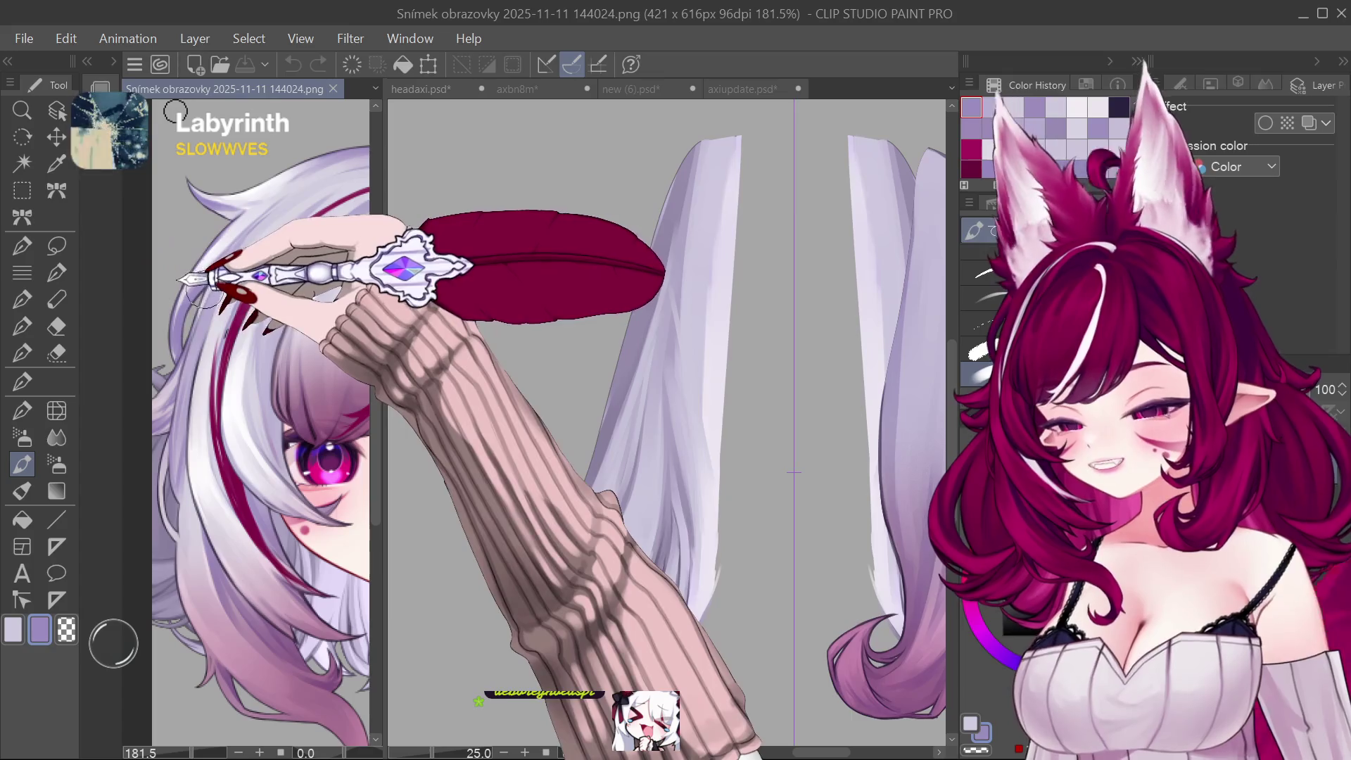
click(600, 461)
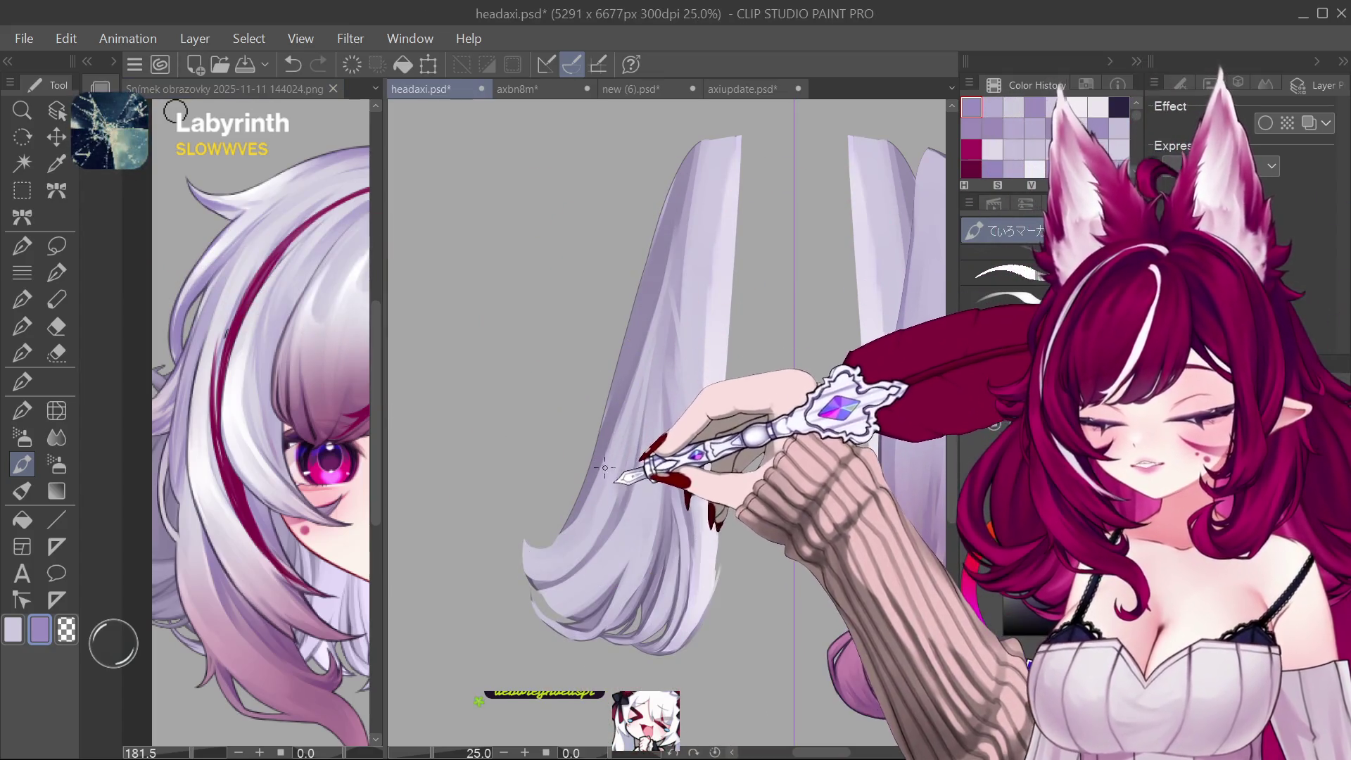
Step: Paint a light white highlight along the hanging hair strand's left edge
drag(581, 466, 672, 170)
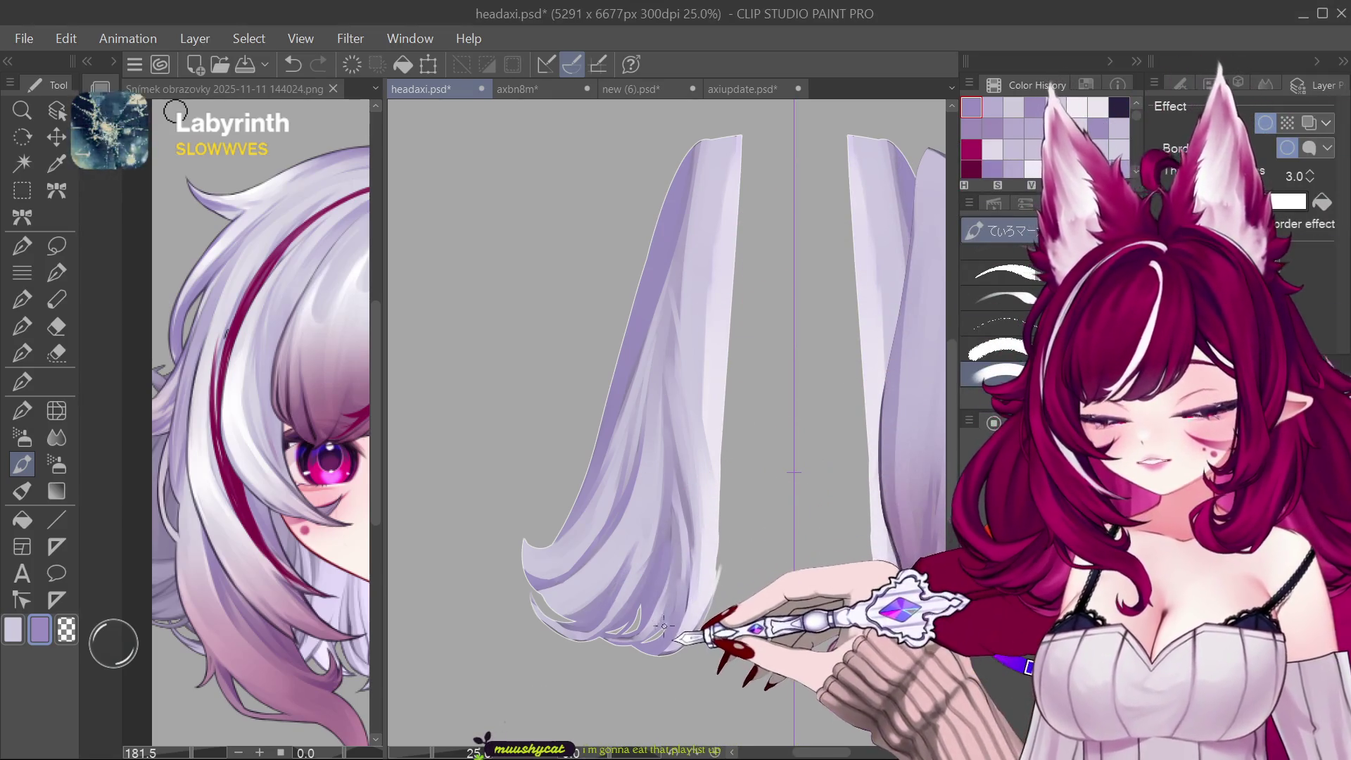
Step: Zoom onto the strand tips and hide the outlined strand layer to see beneath
key(ctrl+minus)
key(ctrl+plus)
key(ctrl+plus)
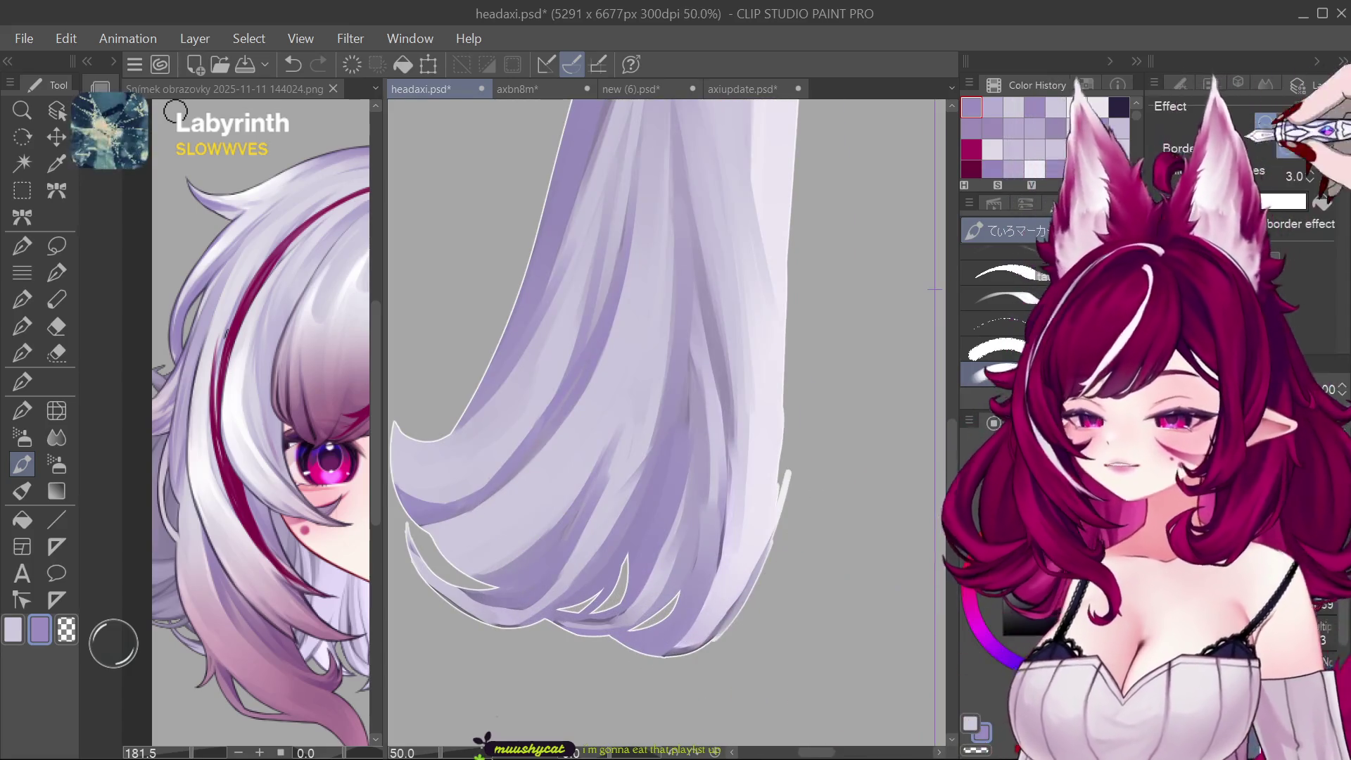
key(ctrl+minus)
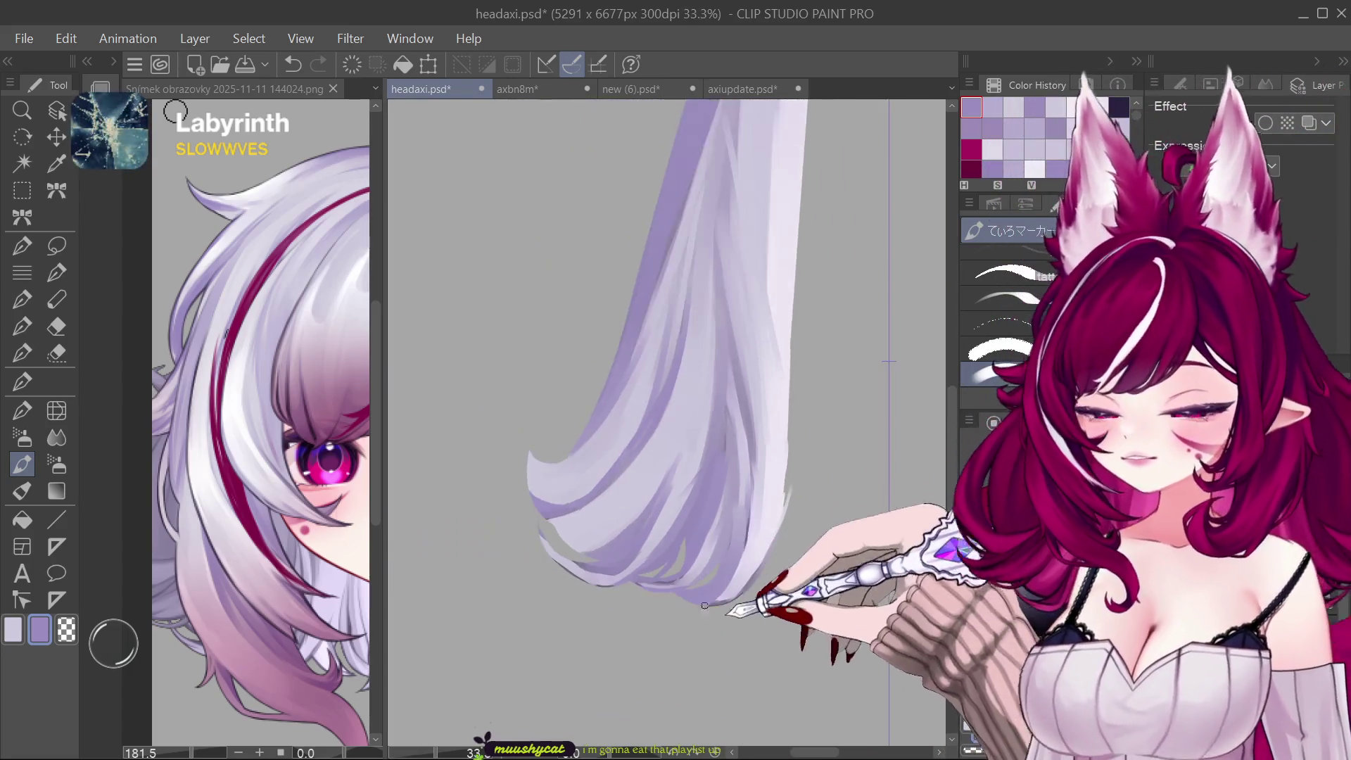
key(ctrl+plus)
key(ctrl+plus)
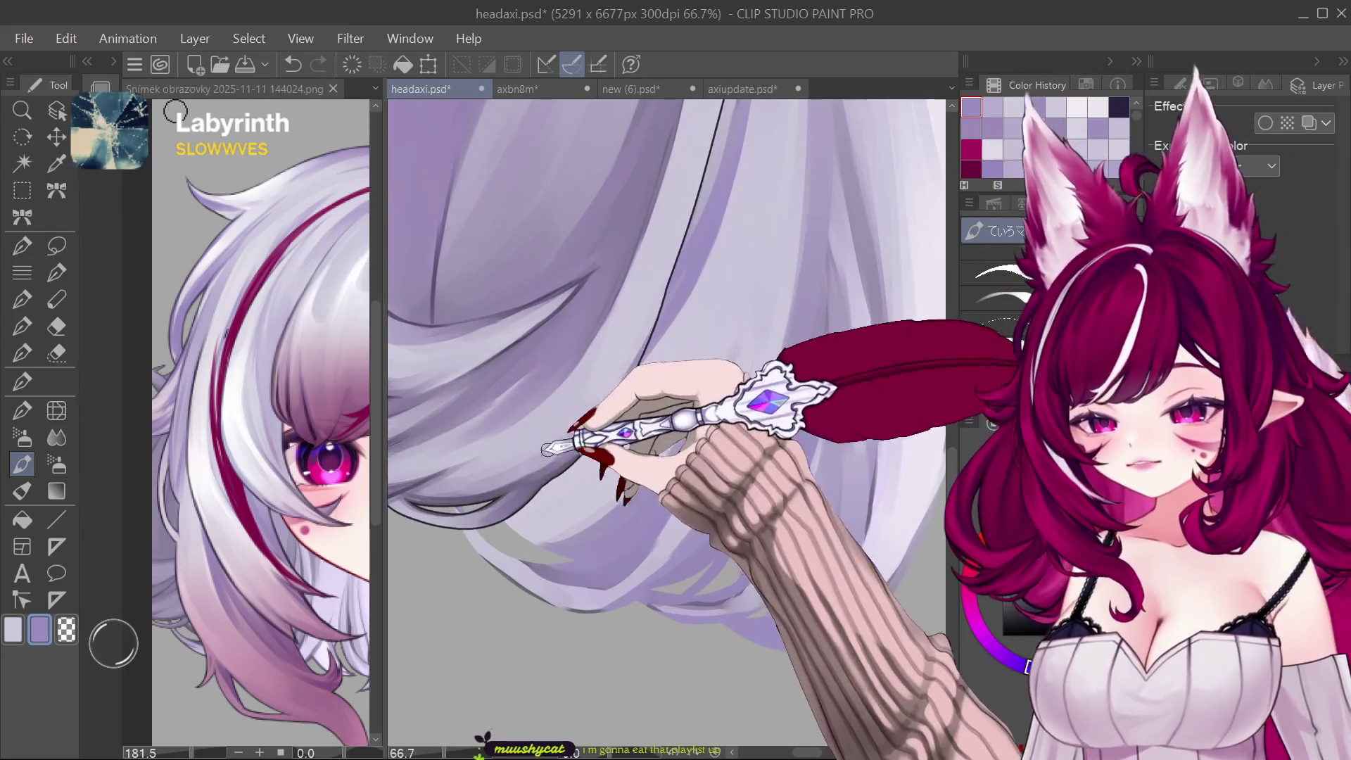
key(ctrl+plus)
key(ctrl+minus)
key(ctrl+minus)
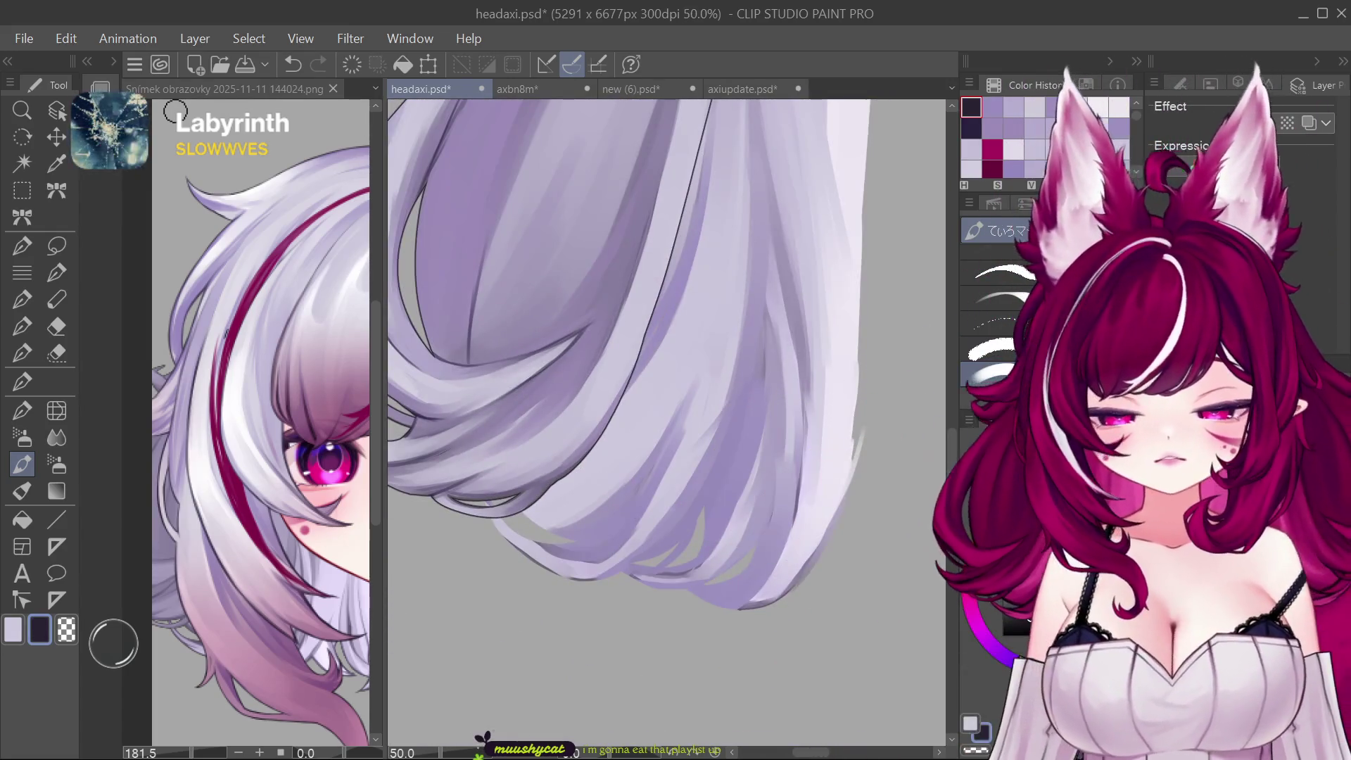
key(ctrl+z)
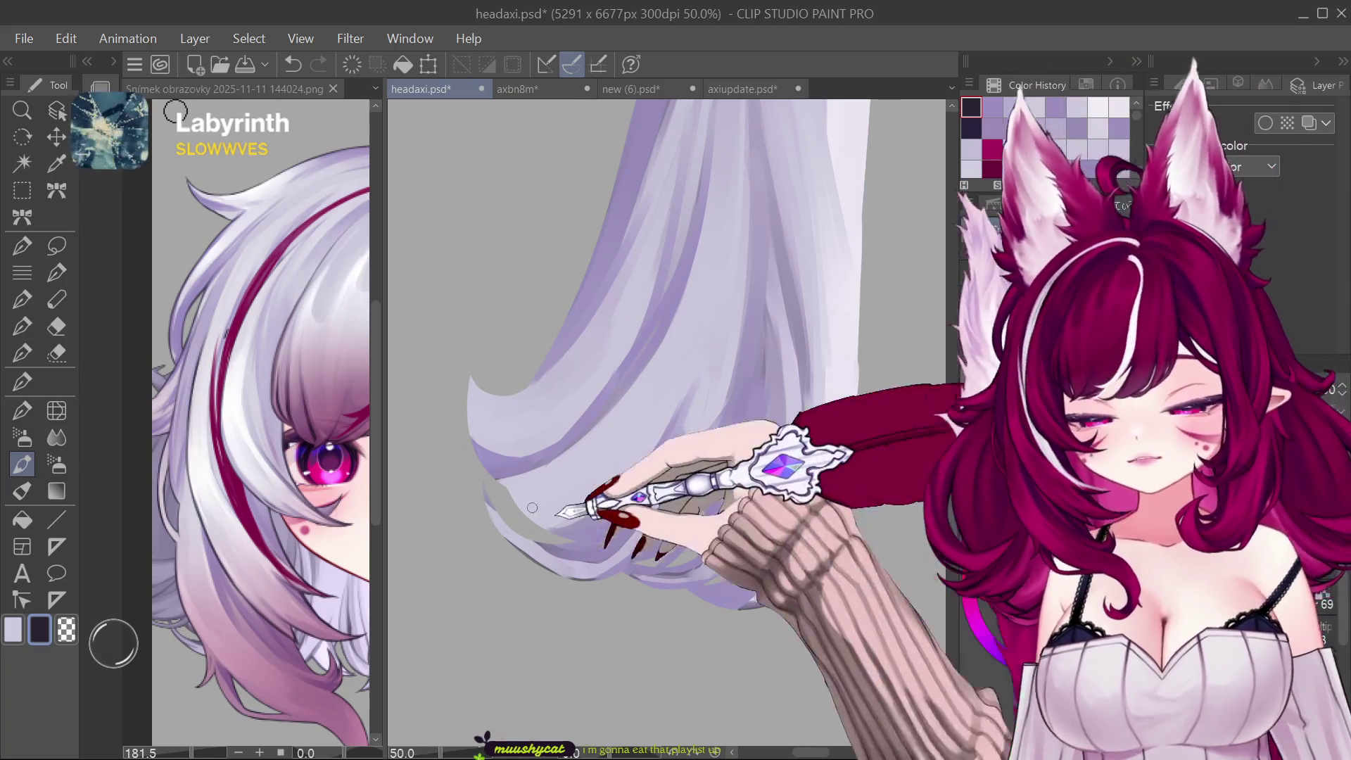
key(ctrl+plus)
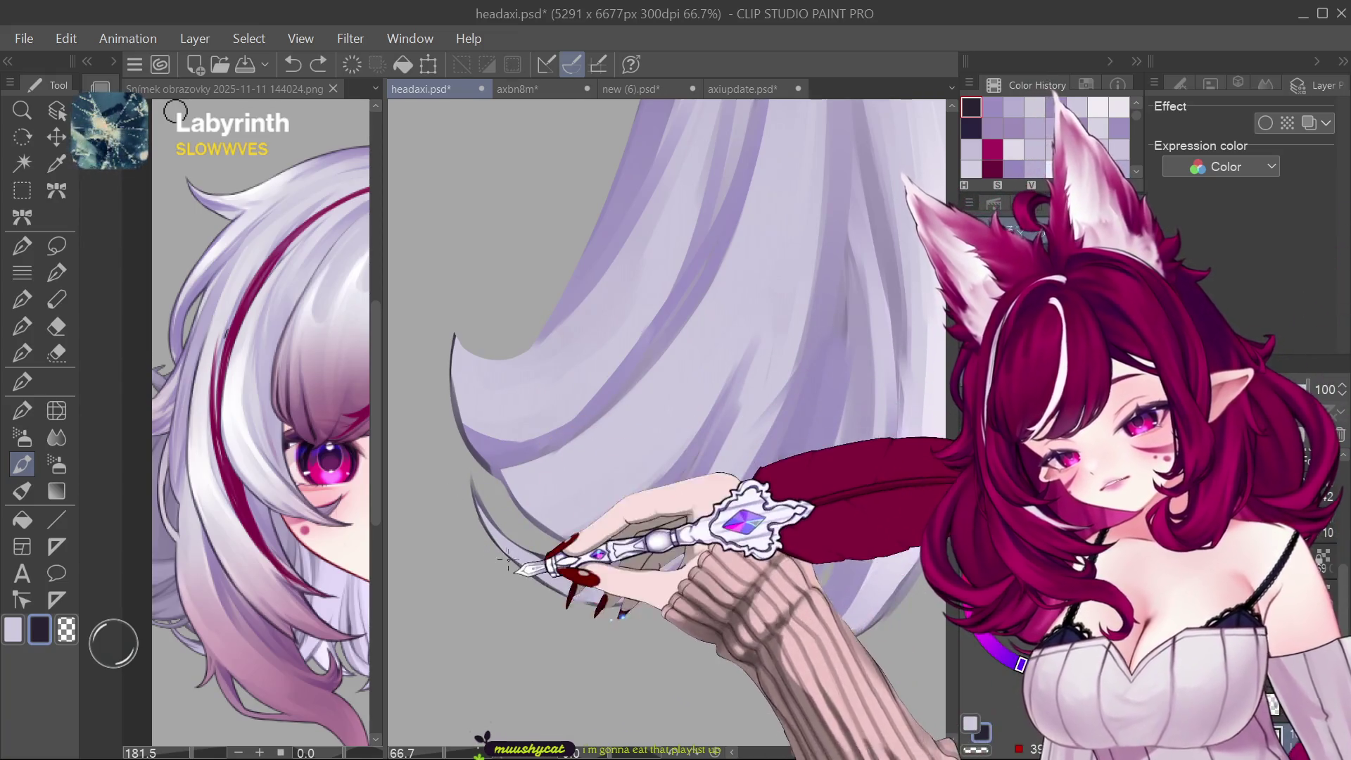
Step: Zoom out and back in repeatedly to check the repainted curling strand tips
key(ctrl+minus)
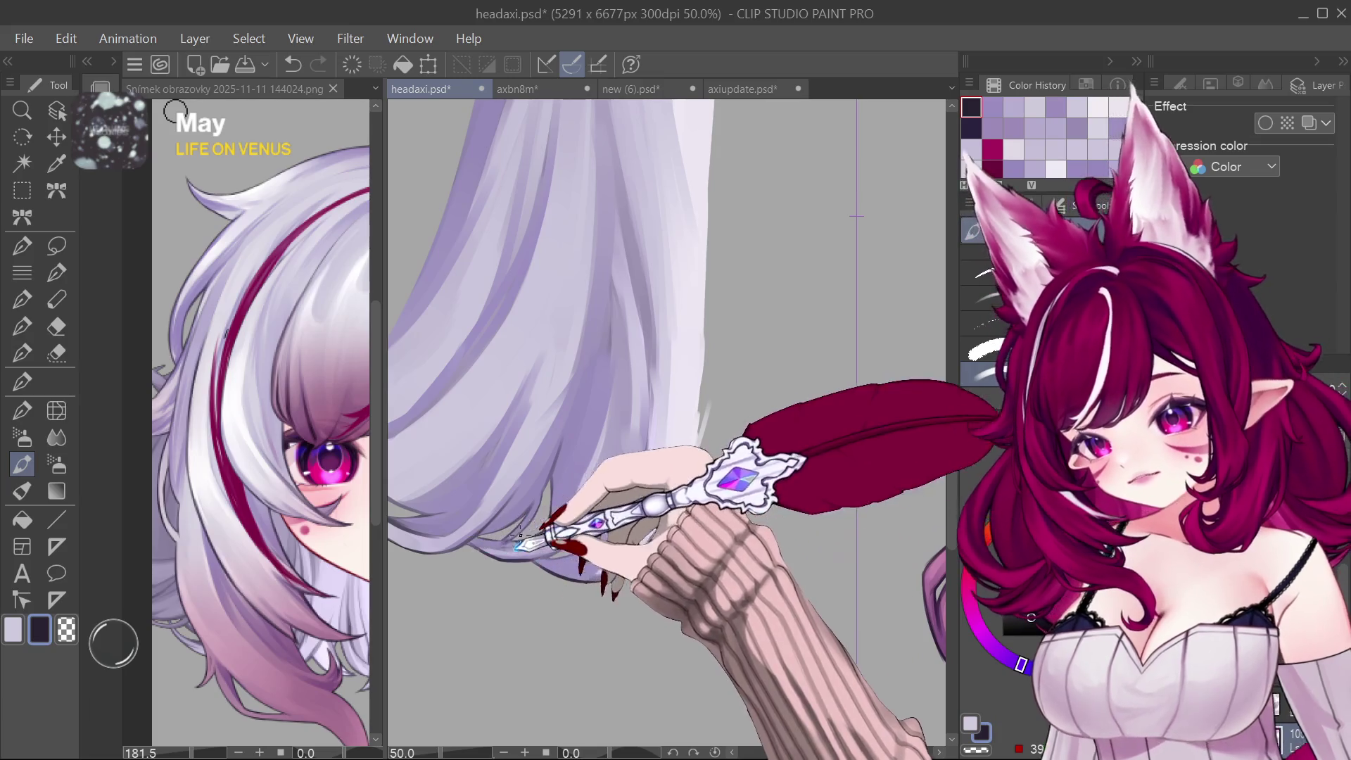
key(minus)
key(minus)
key(plus)
key(plus)
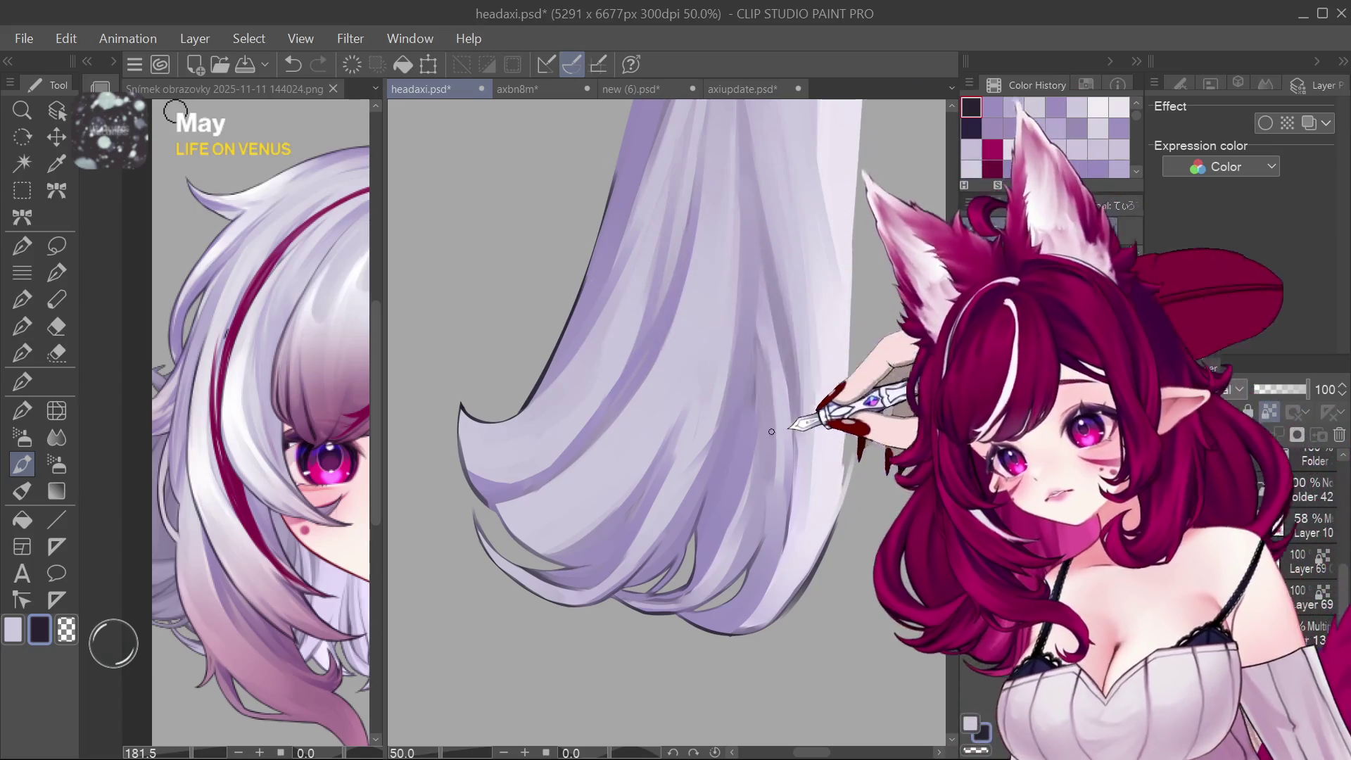
key(minus)
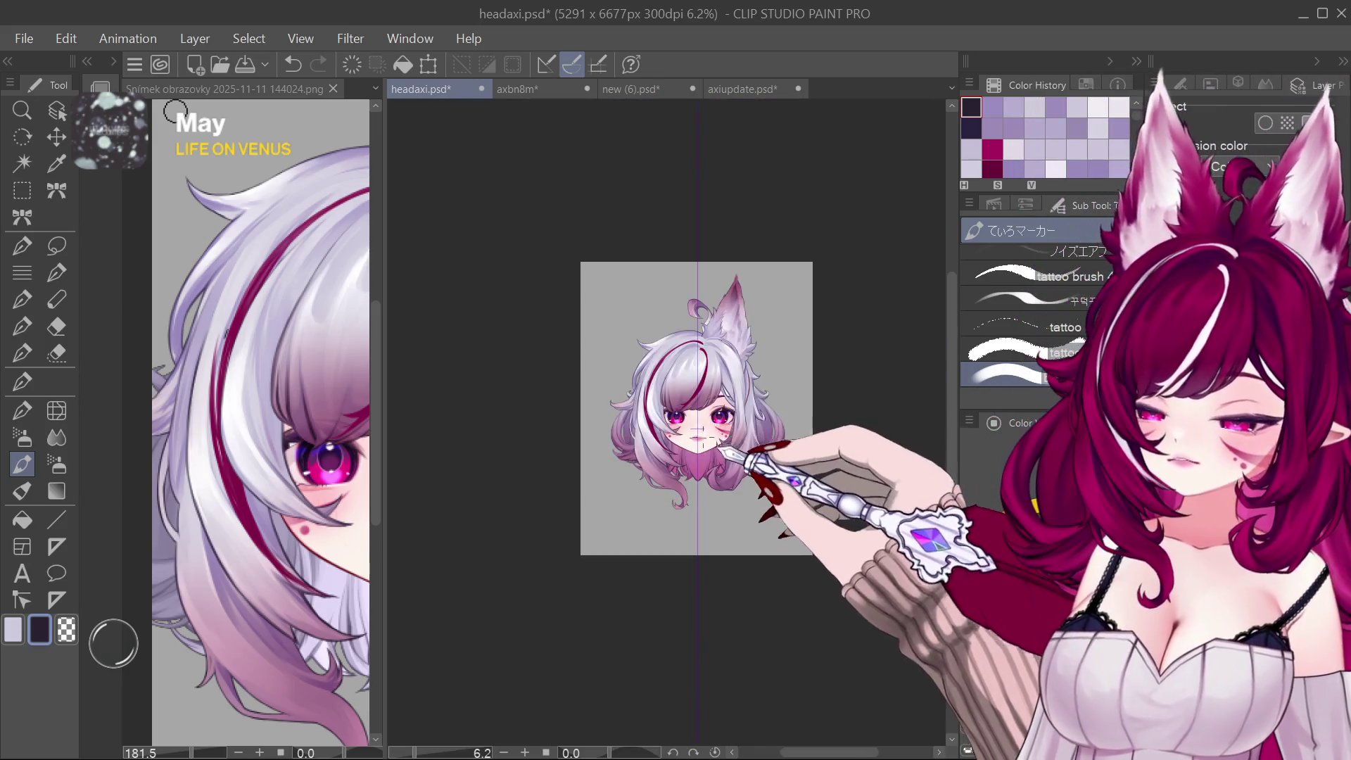
scroll(699, 433, up, 2)
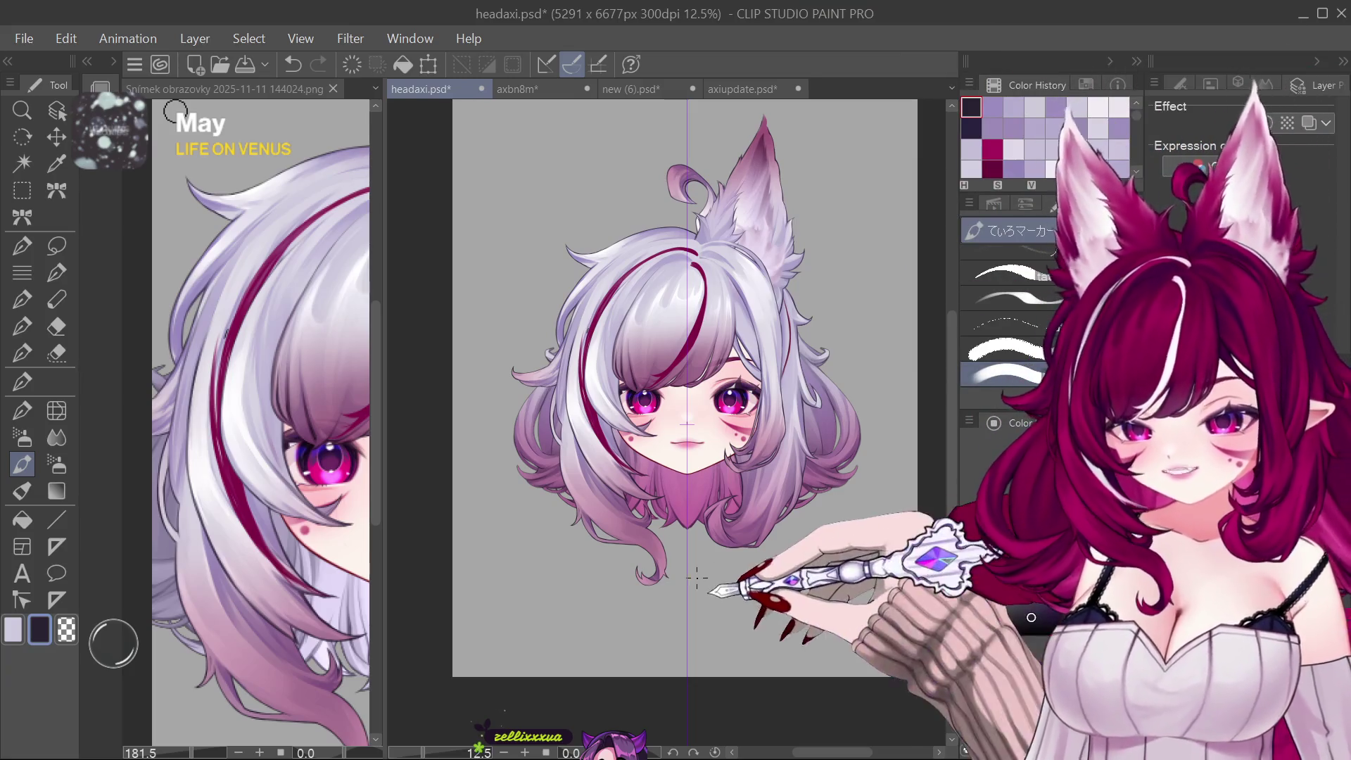
scroll(685, 401, down, 2)
scroll(684, 401, up, 3)
scroll(684, 401, up, 2)
scroll(676, 398, down, 2)
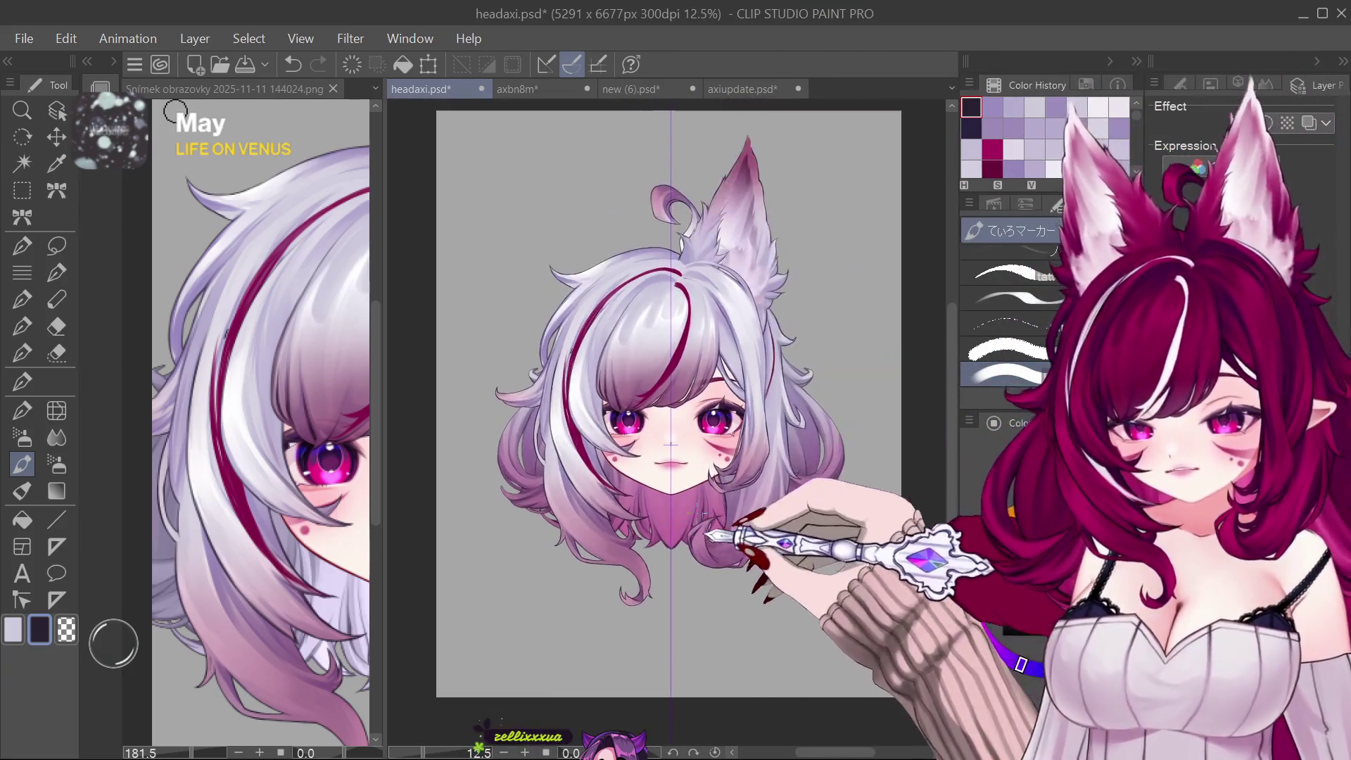
scroll(677, 399, up, 3)
scroll(688, 391, down, 2)
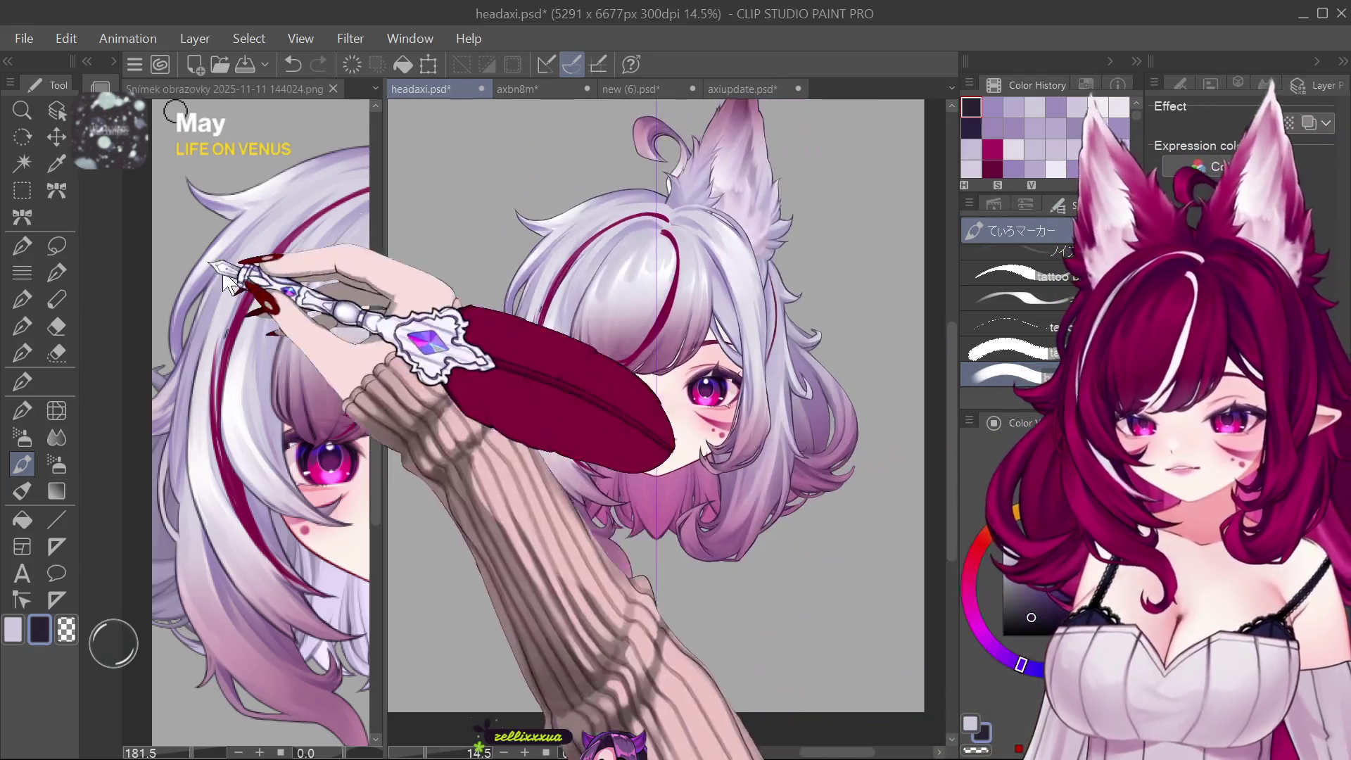
click(332, 88)
scroll(527, 422, down, 1)
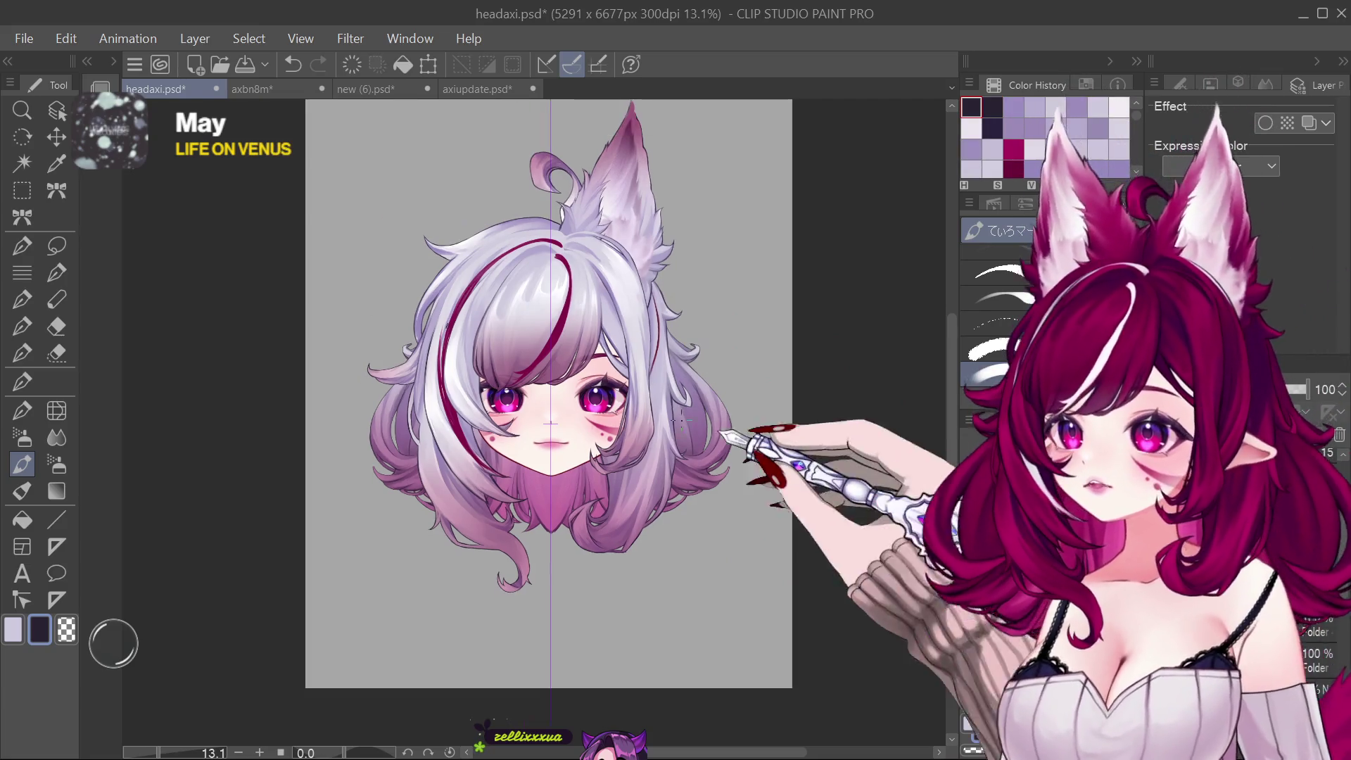
scroll(866, 478, down, 3)
scroll(866, 477, up, 1)
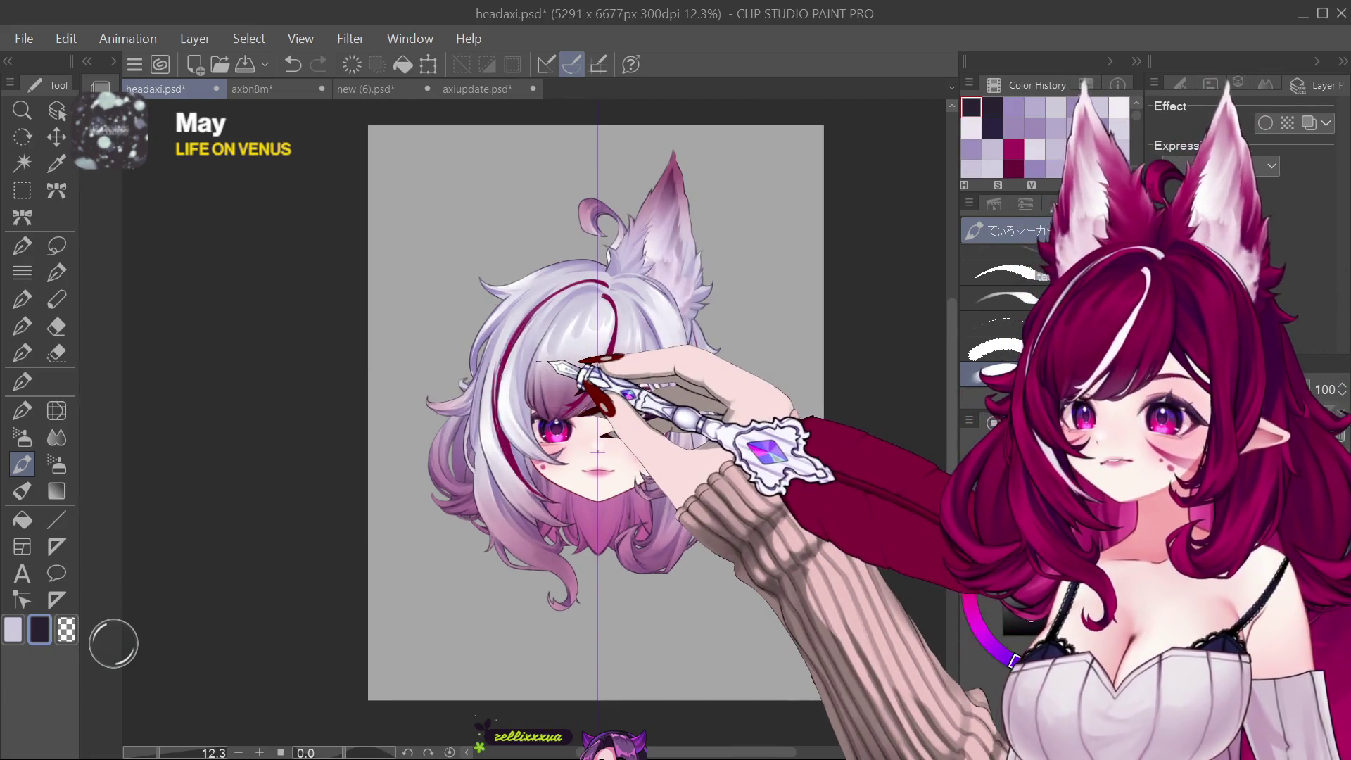
scroll(518, 402, up, 2)
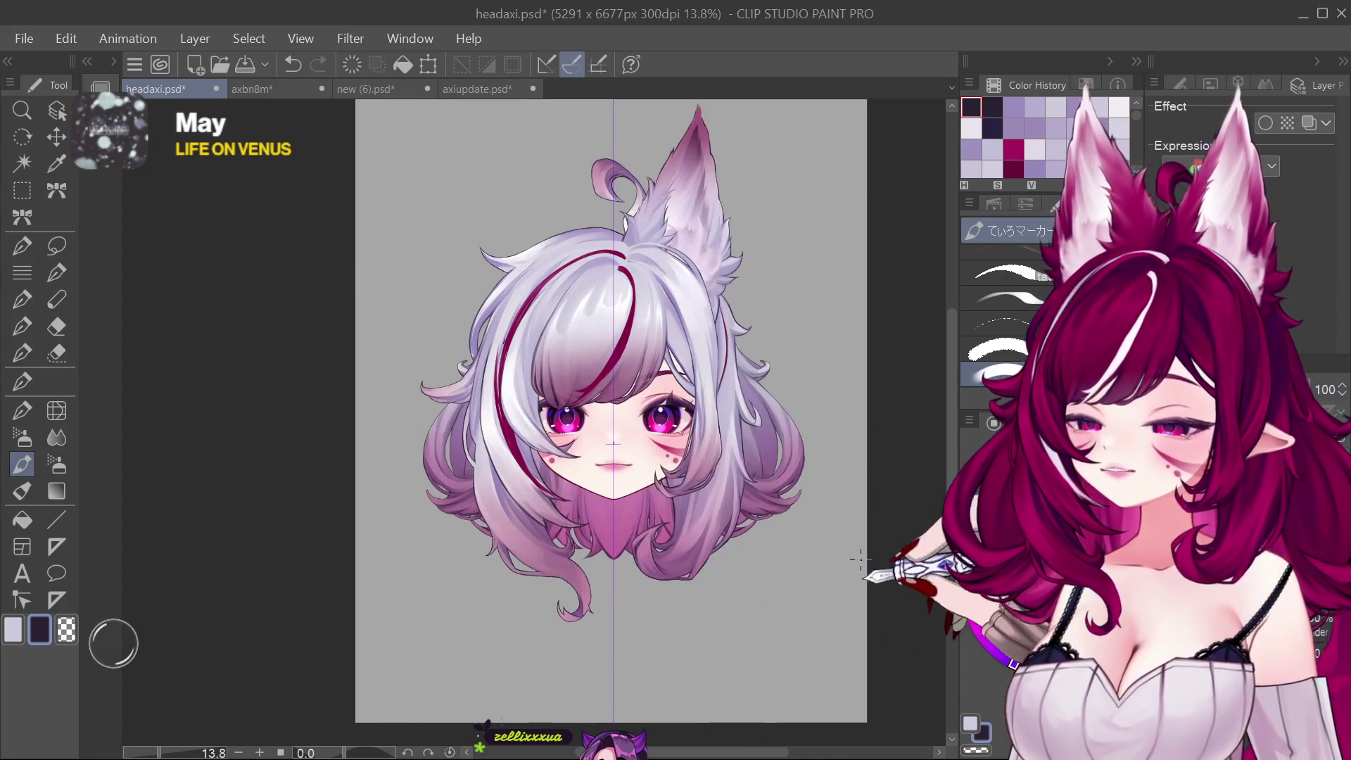
scroll(854, 576, up, 1)
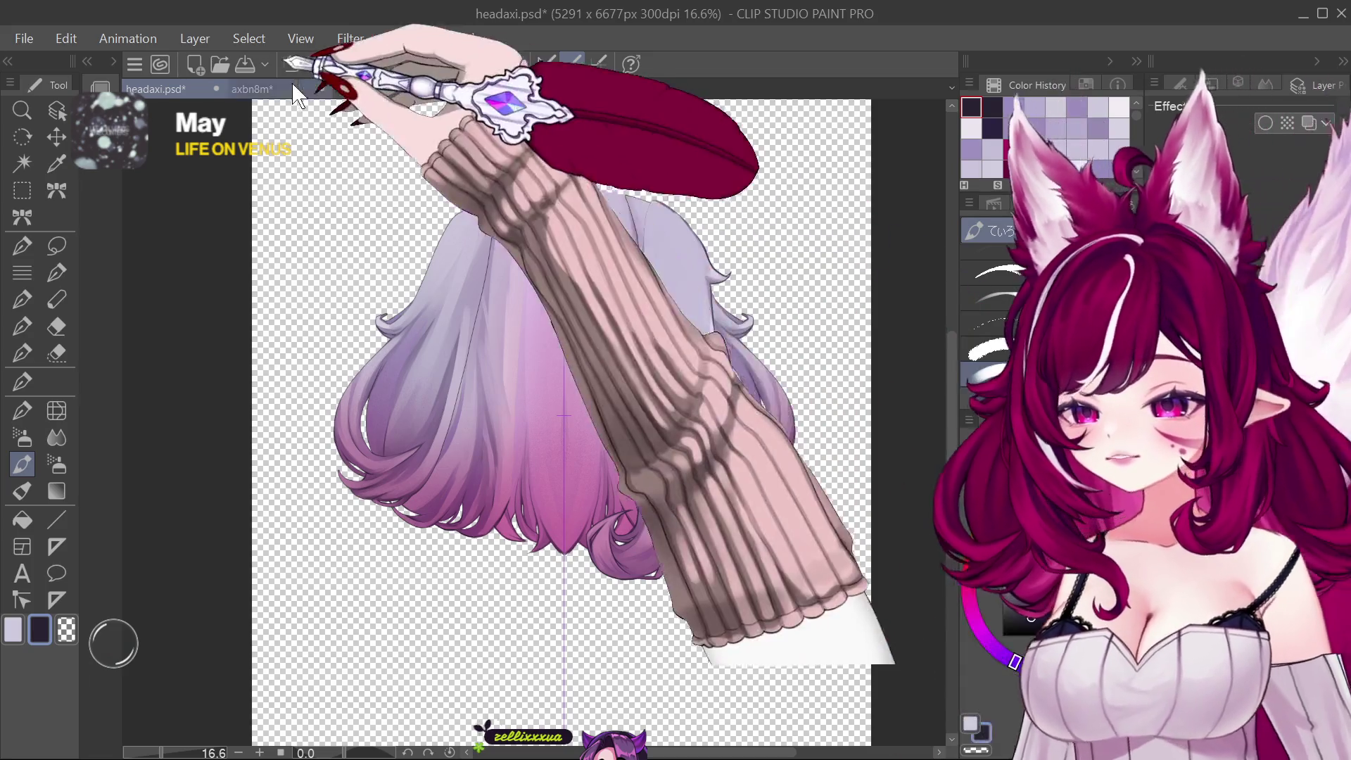
Step: Close the magenta-haired head document so the full-body sweater character becomes active
click(252, 89)
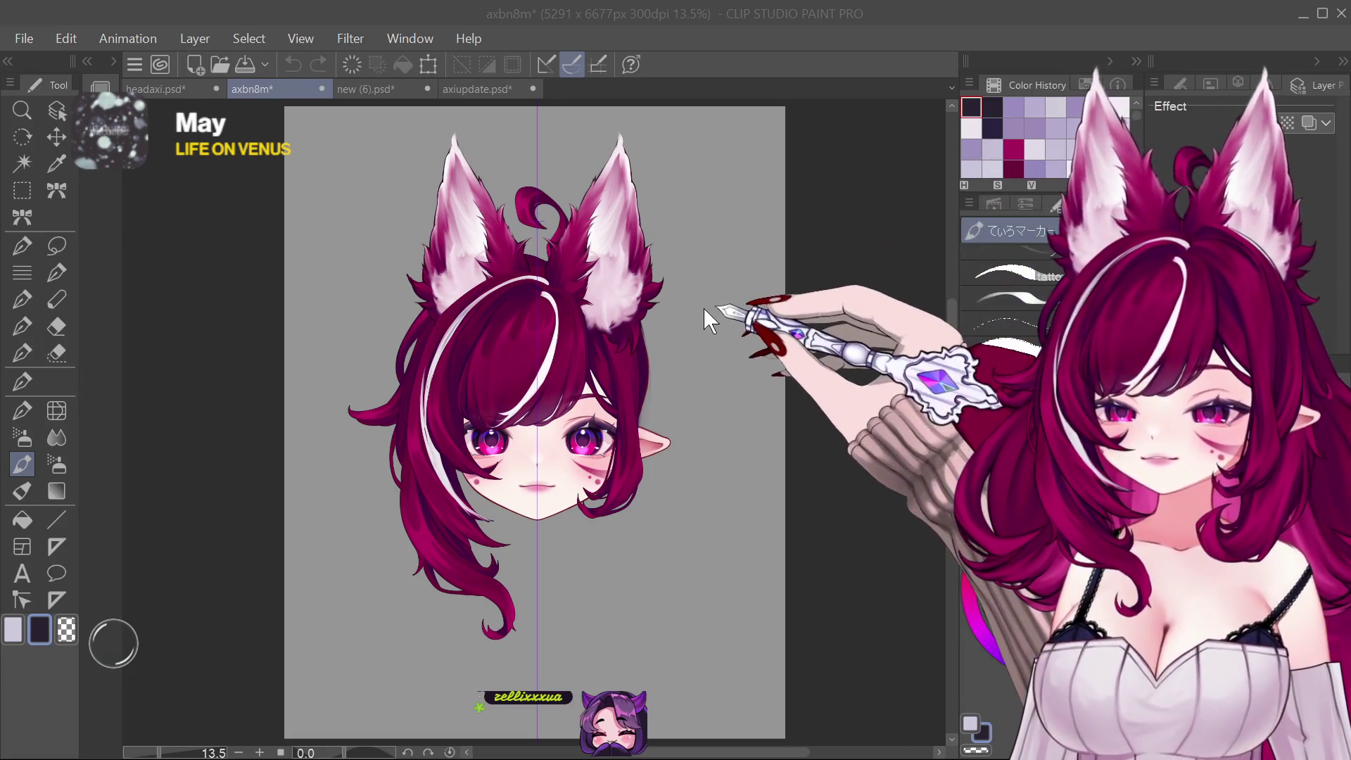
key(ctrl+w)
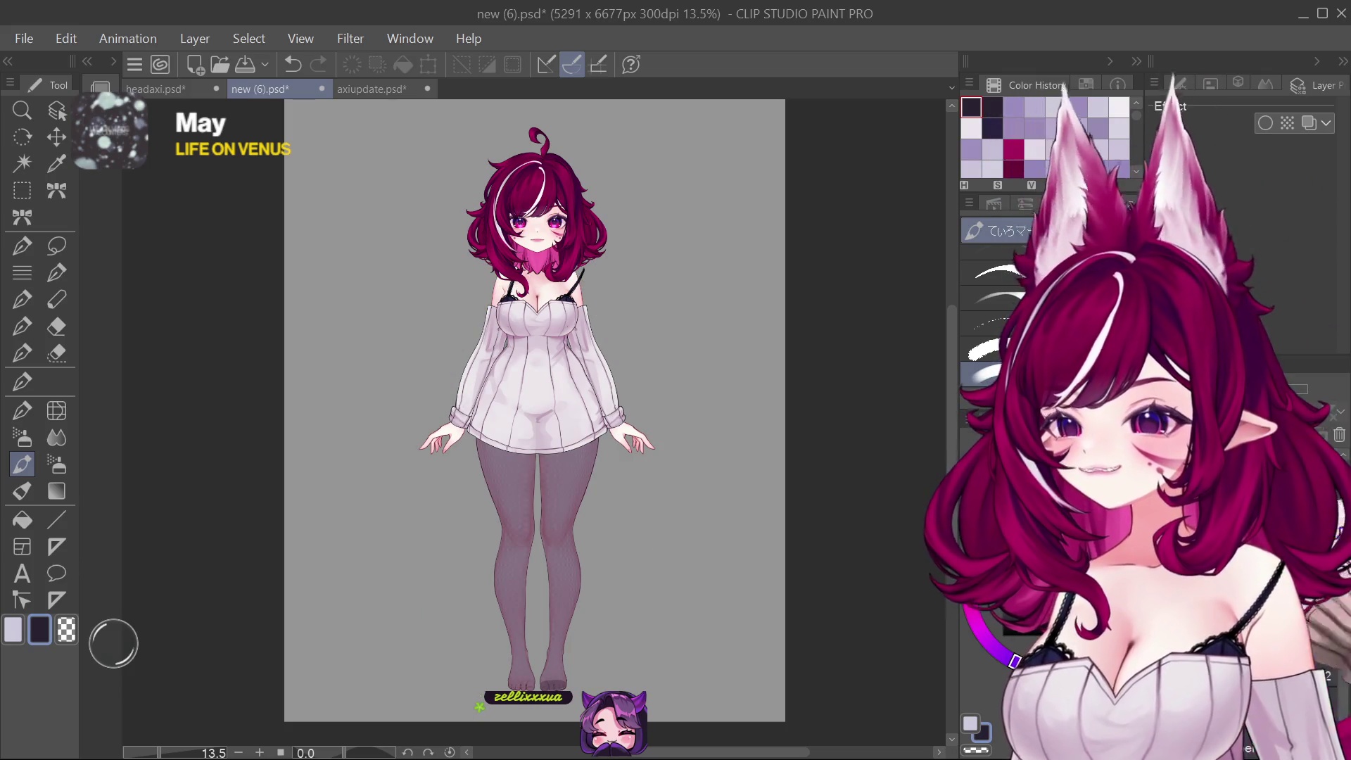
scroll(573, 261, down, 1)
scroll(573, 262, up, 2)
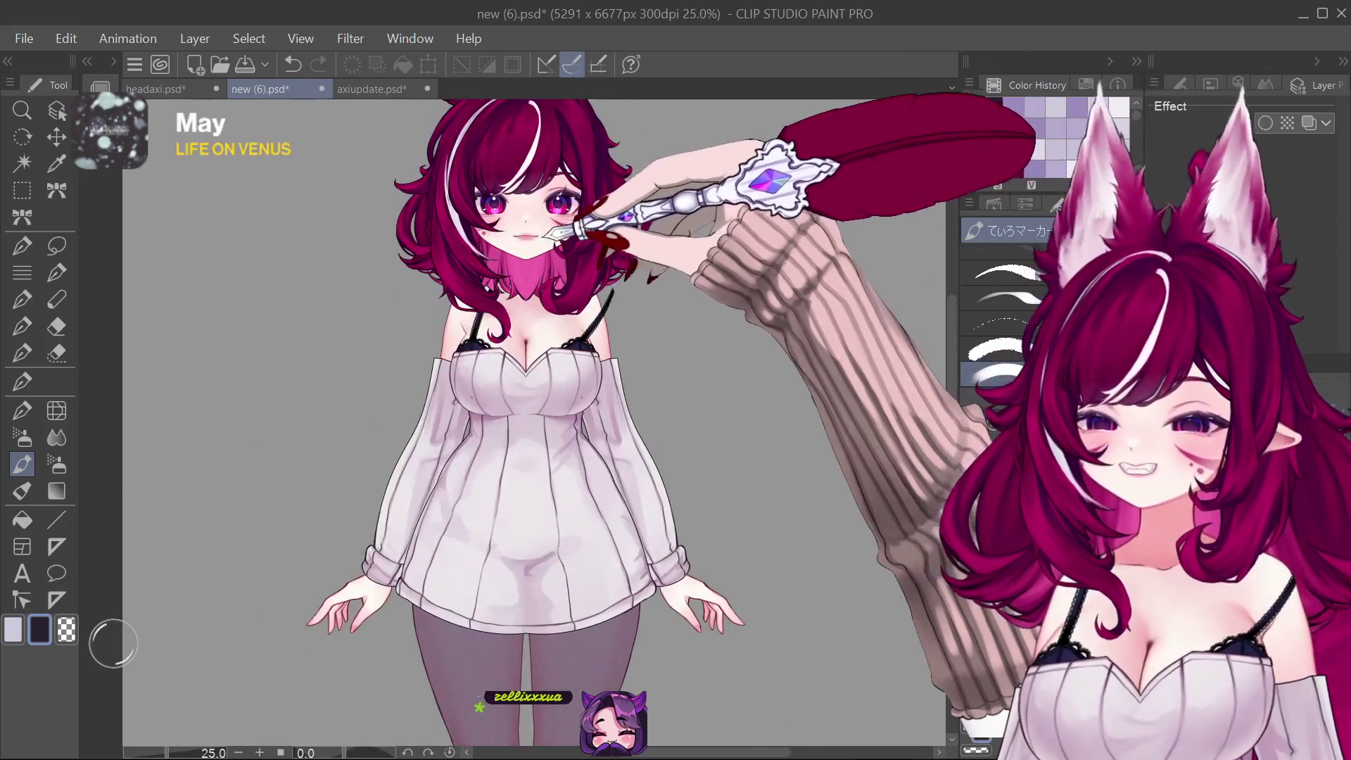
scroll(559, 285, up, 2)
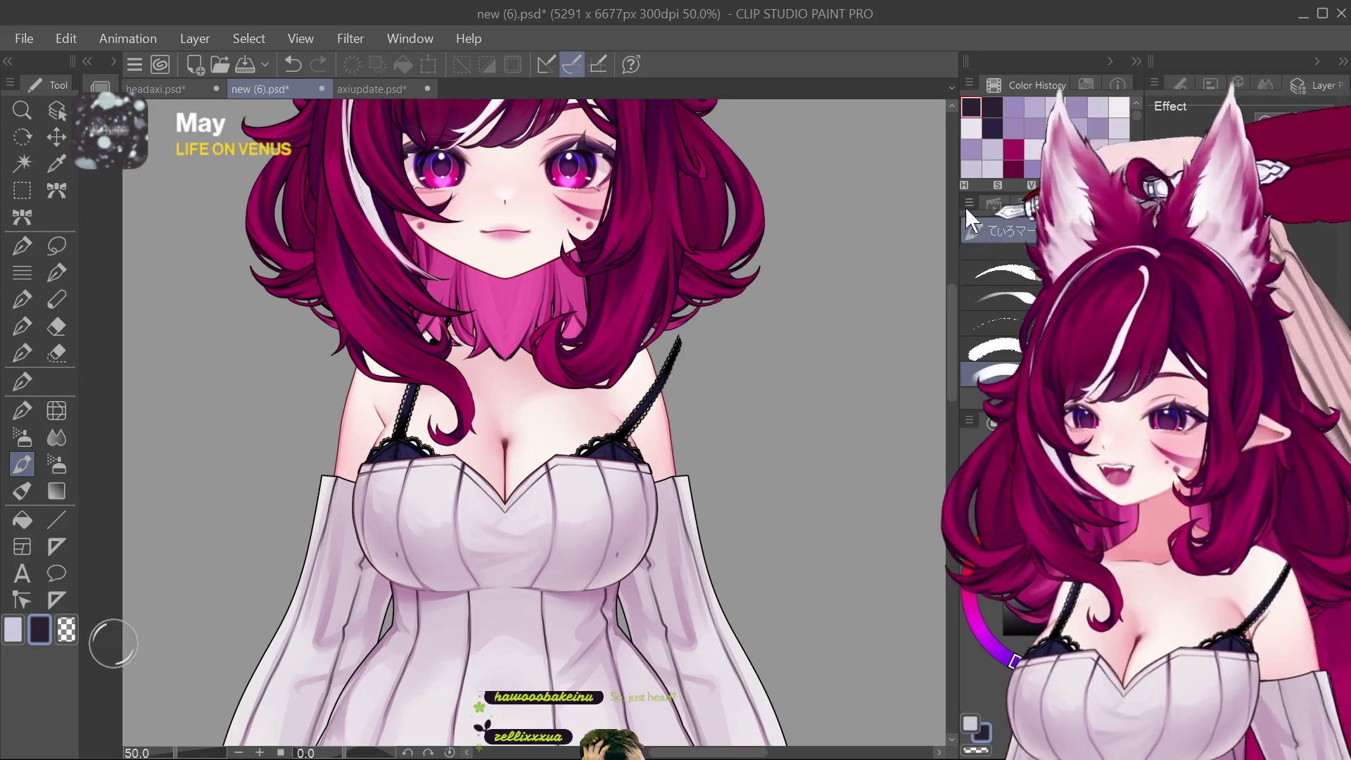
scroll(760, 341, down, 5)
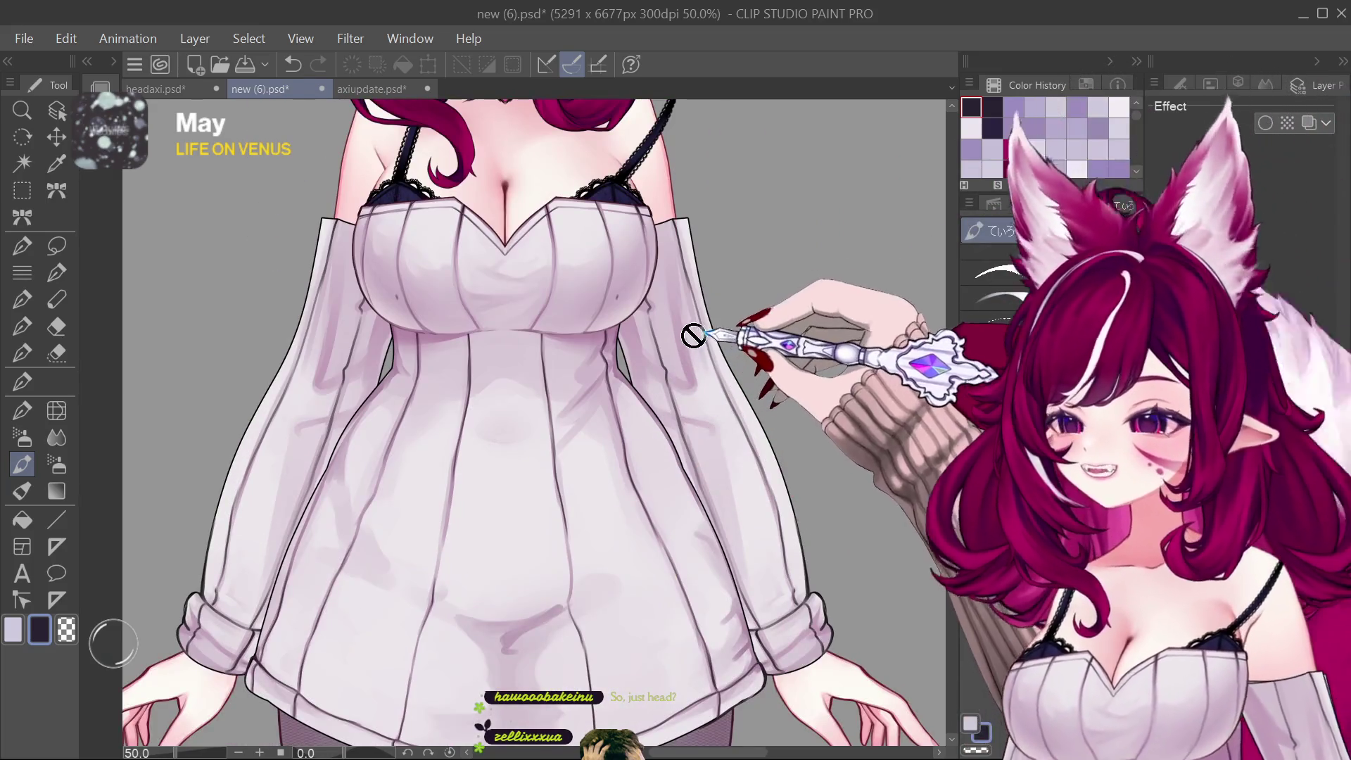
scroll(612, 361, down, 2)
scroll(591, 361, up, 1)
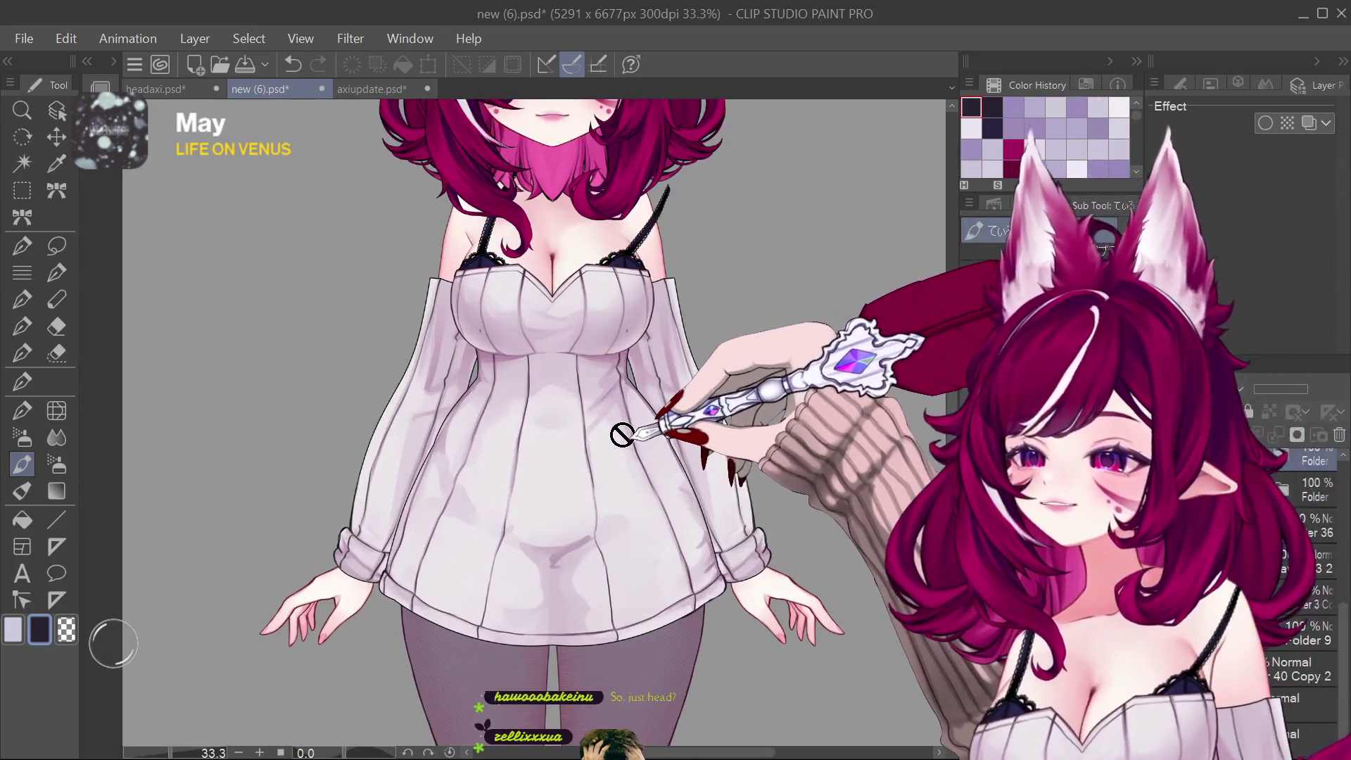
Step: Choose the Operation tool's Object sub-tool for selecting layer objects
click(57, 110)
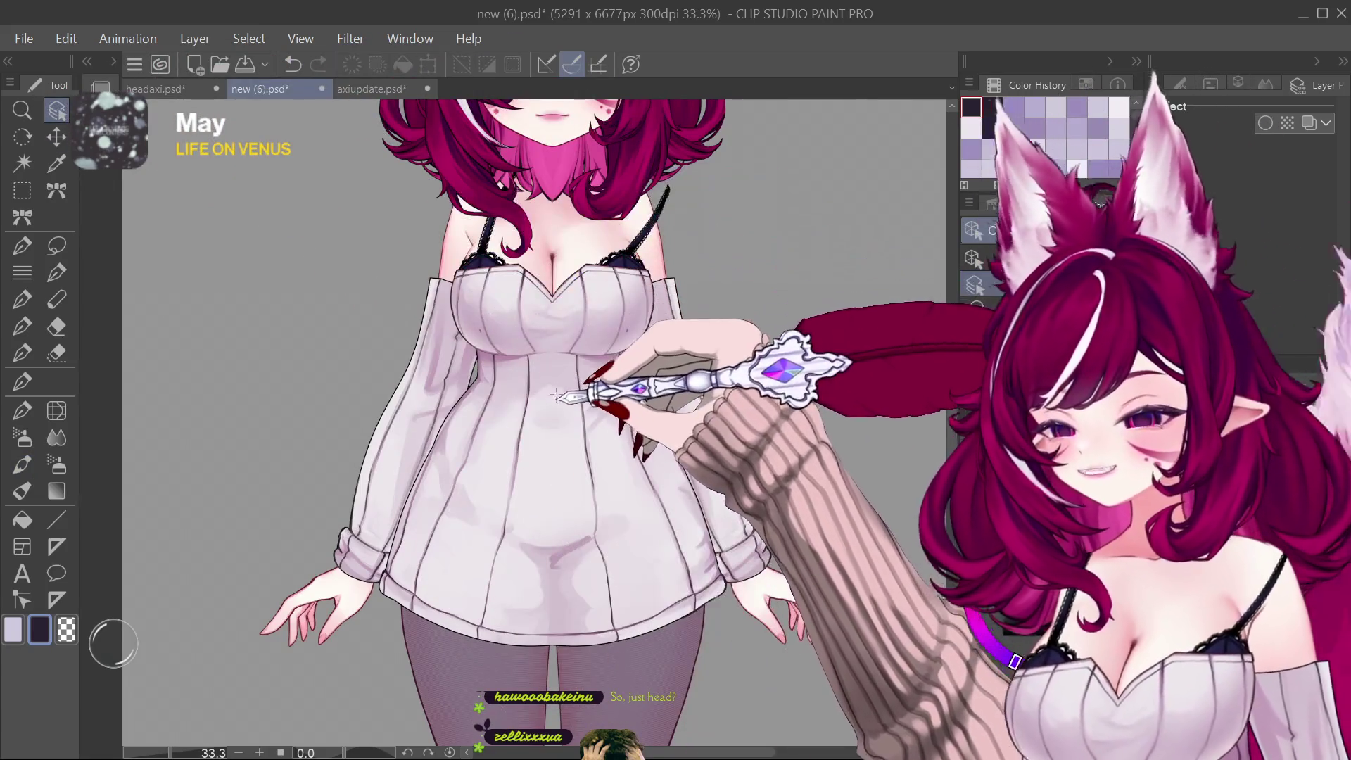
click(559, 412)
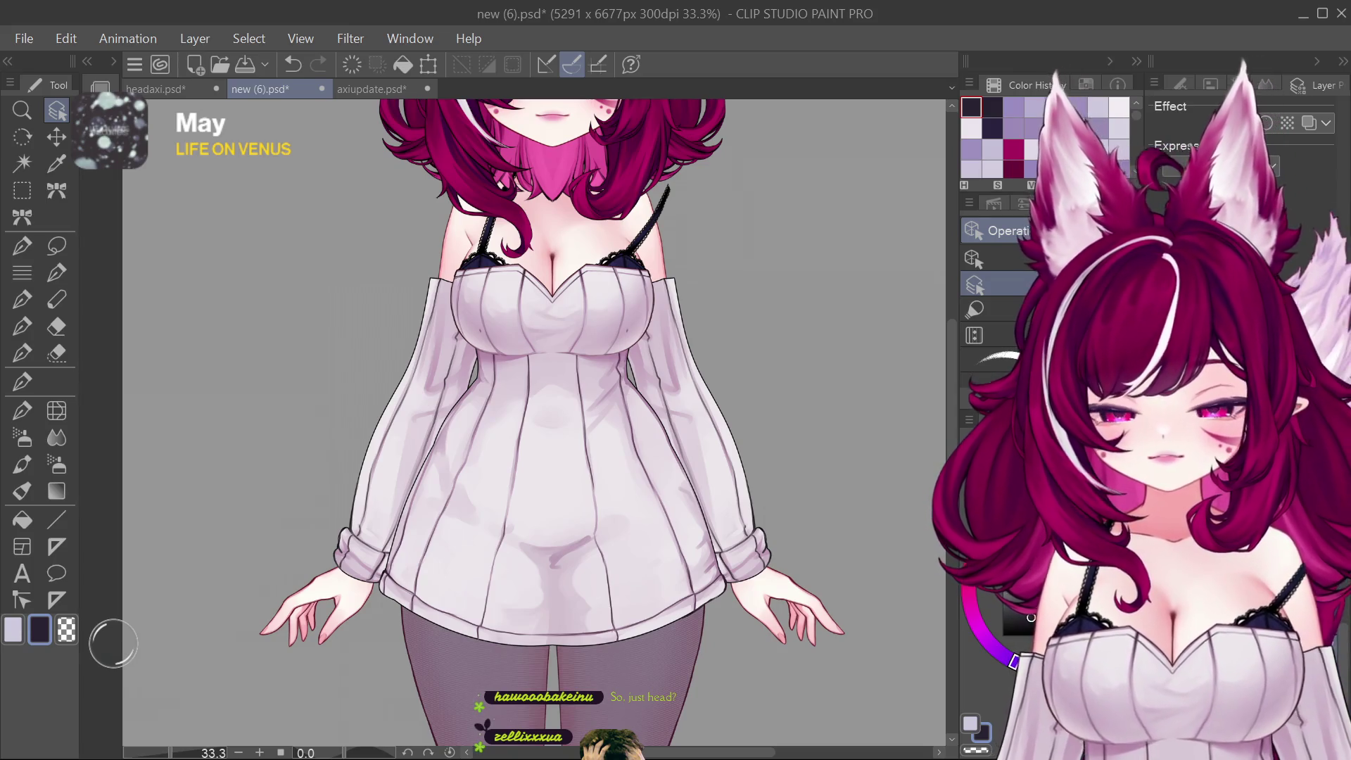
Step: Try Liquify on the sweater's lower half, then return to the G-pen at a much smaller size
click(57, 410)
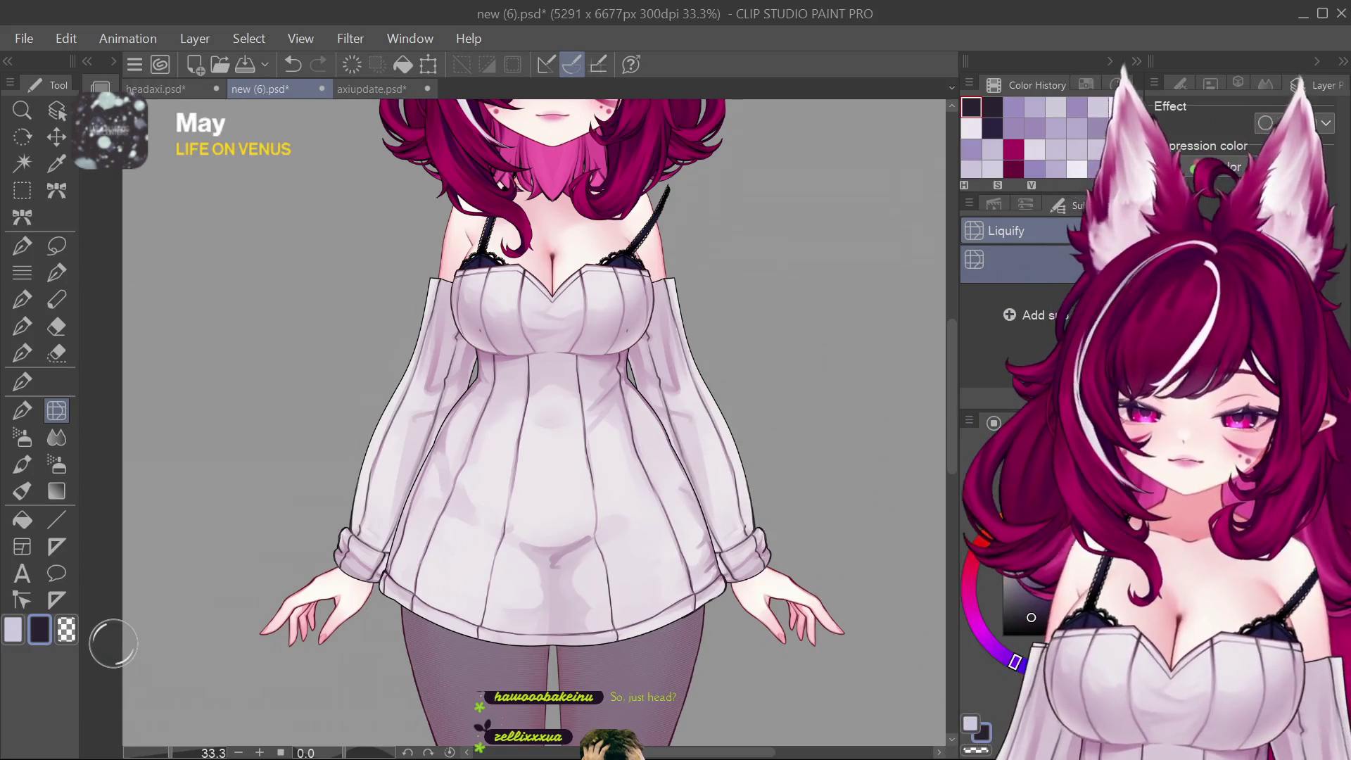
drag(792, 591, 799, 482)
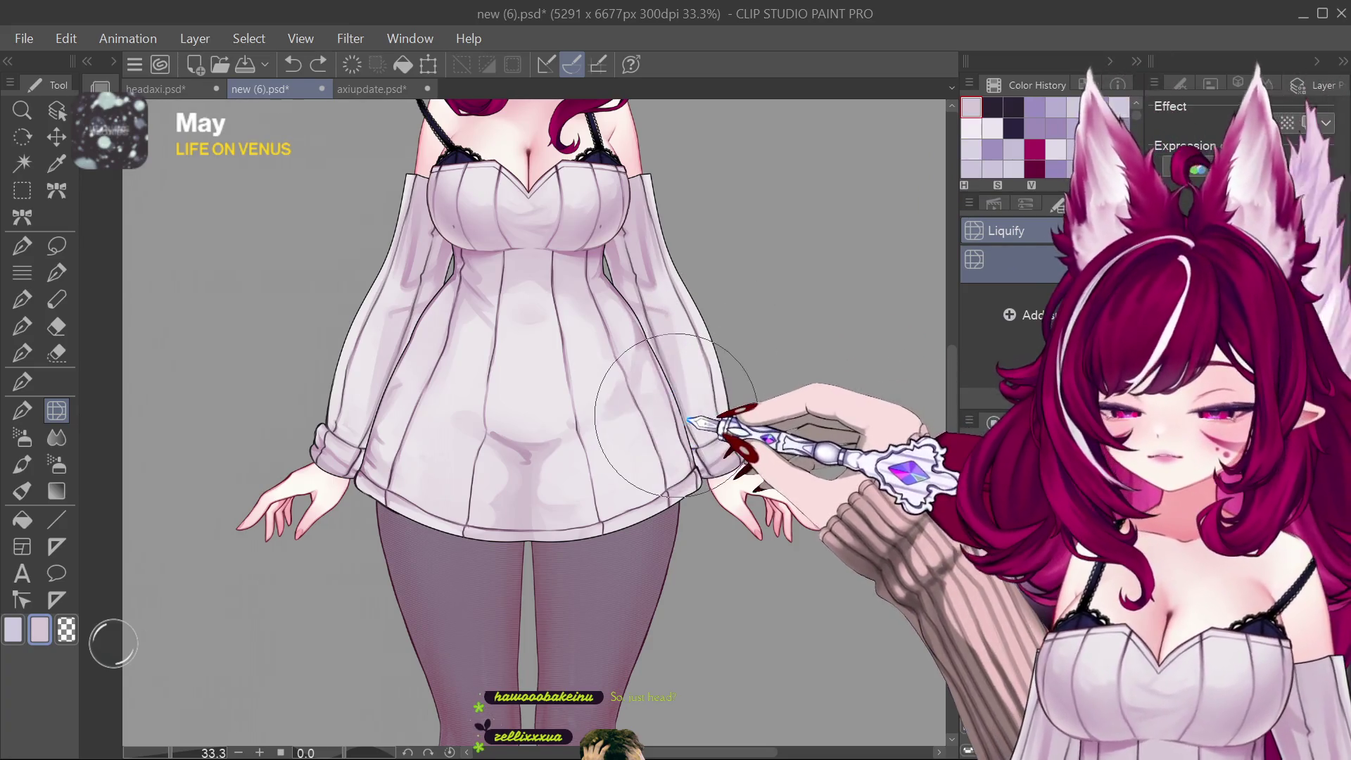
click(21, 381)
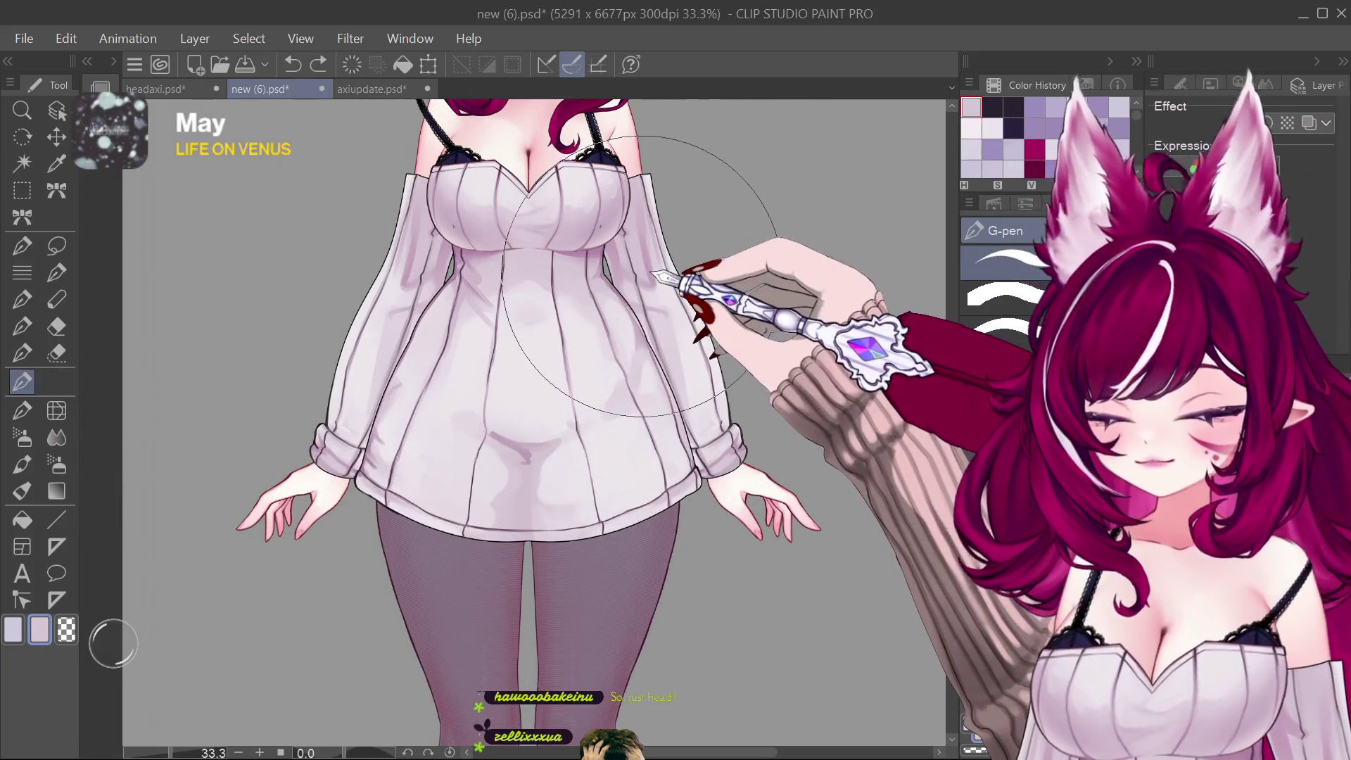
scroll(639, 276, down, 10)
scroll(635, 268, up, 8)
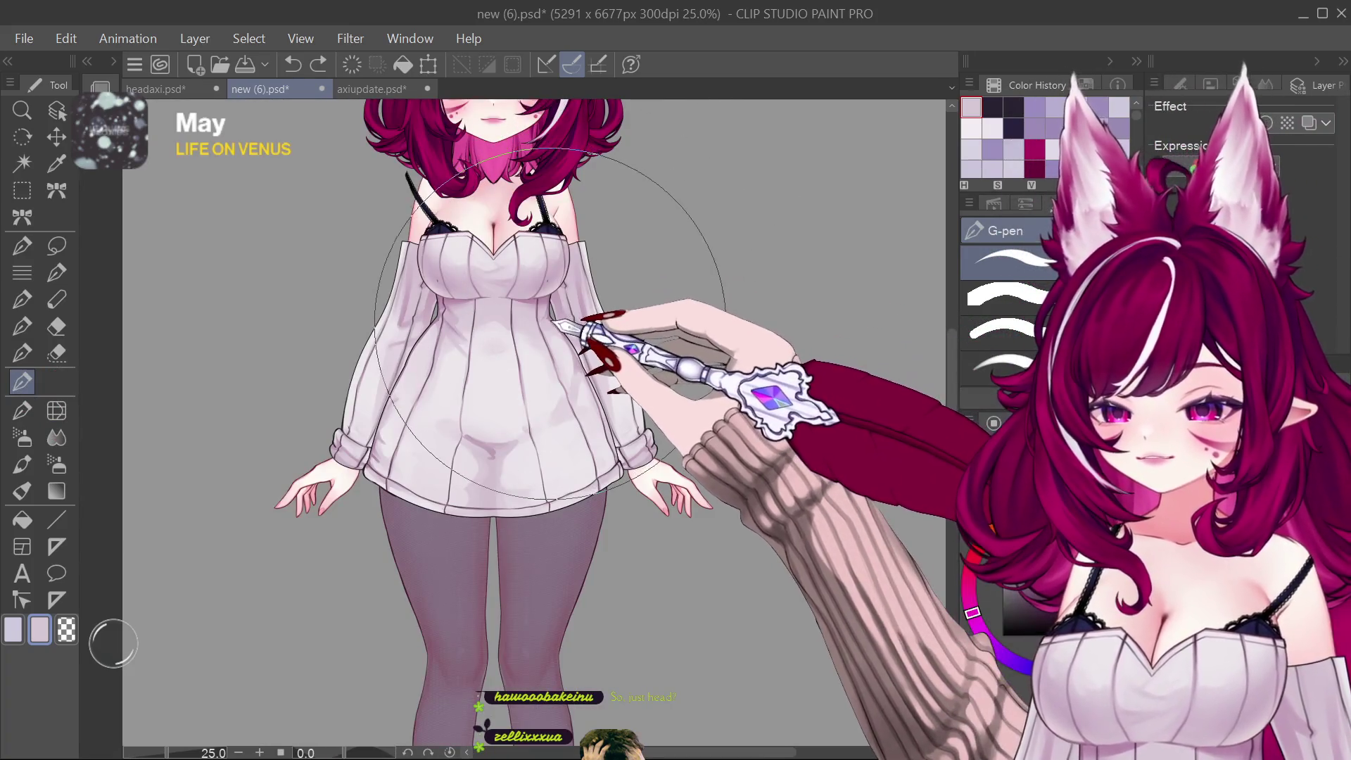
scroll(557, 340, up, 1)
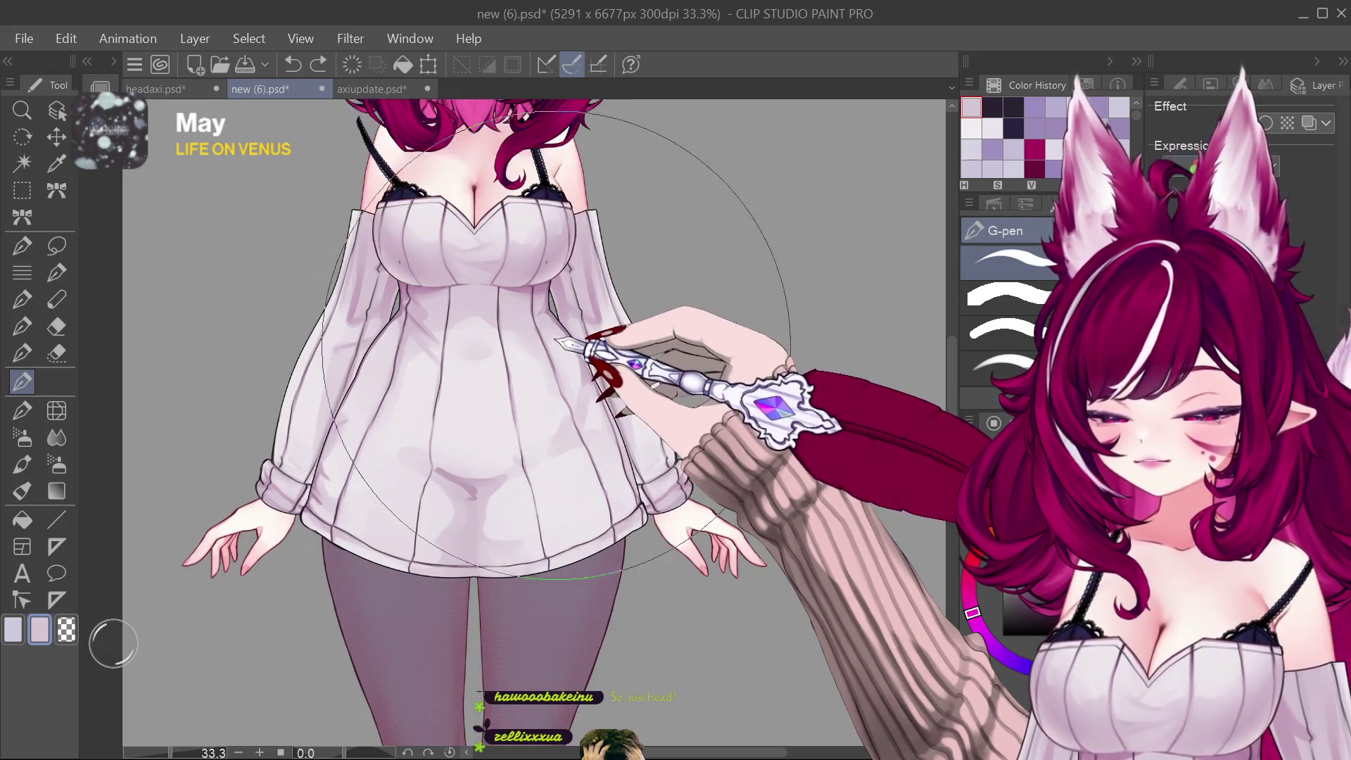
key(bracketleft)
key(bracketleft)
key(bracketleft)
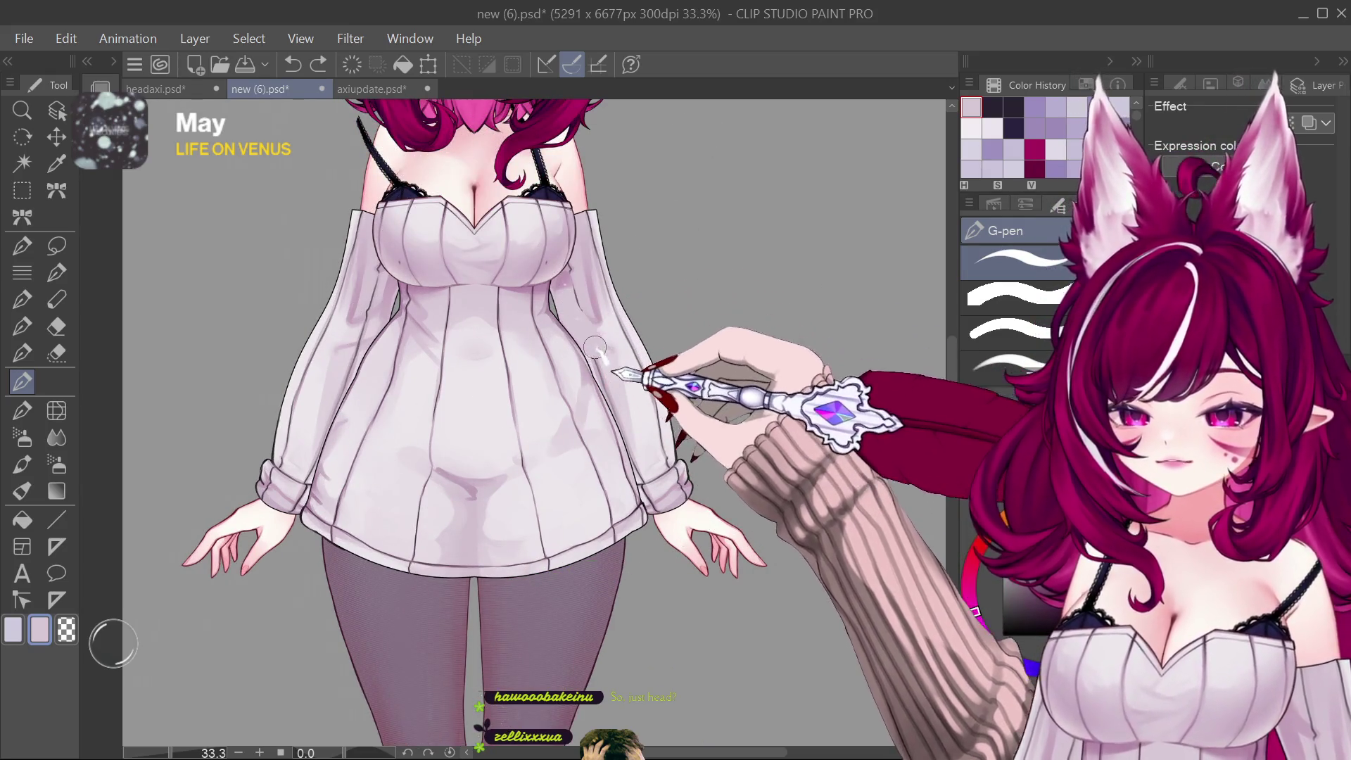
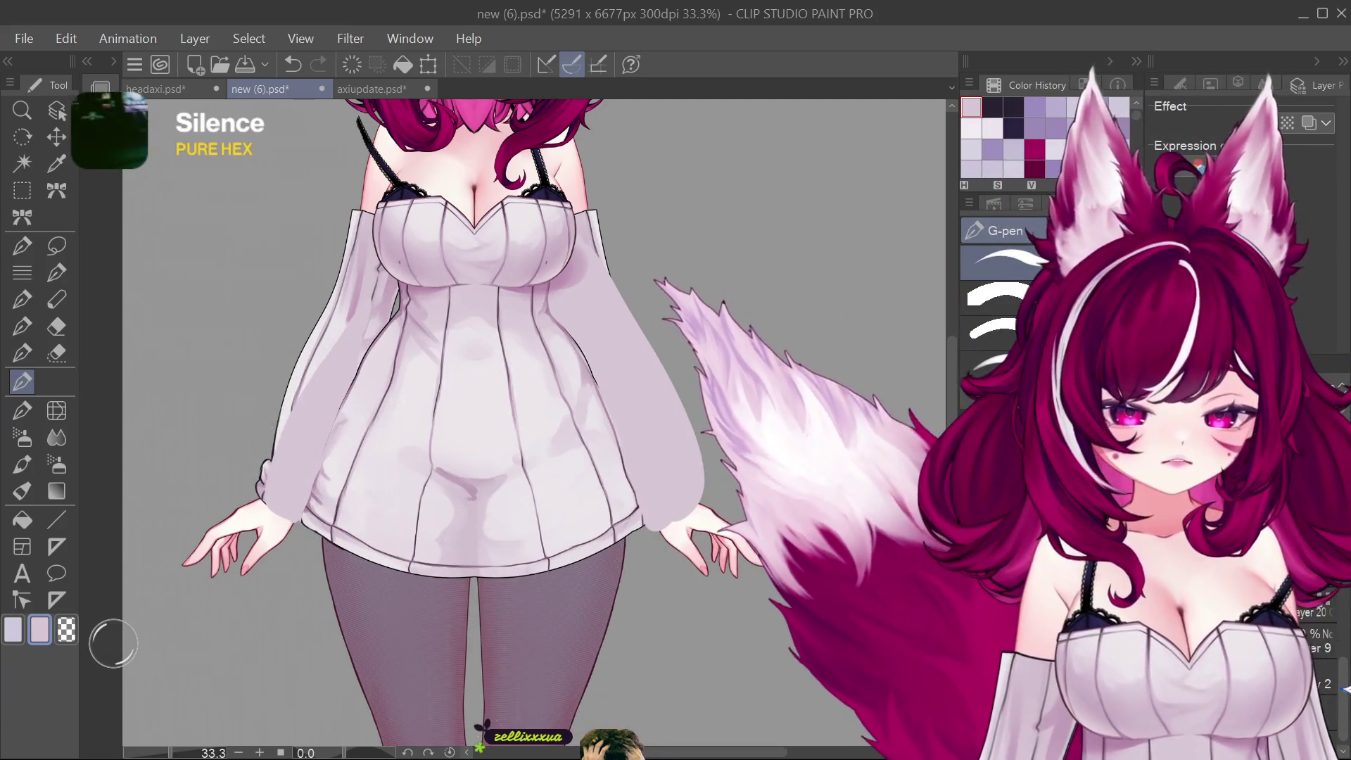
Step: Hide the body limbs and bust layers so only the dress's straight-topped skirt remains visible
key(ctrl+z)
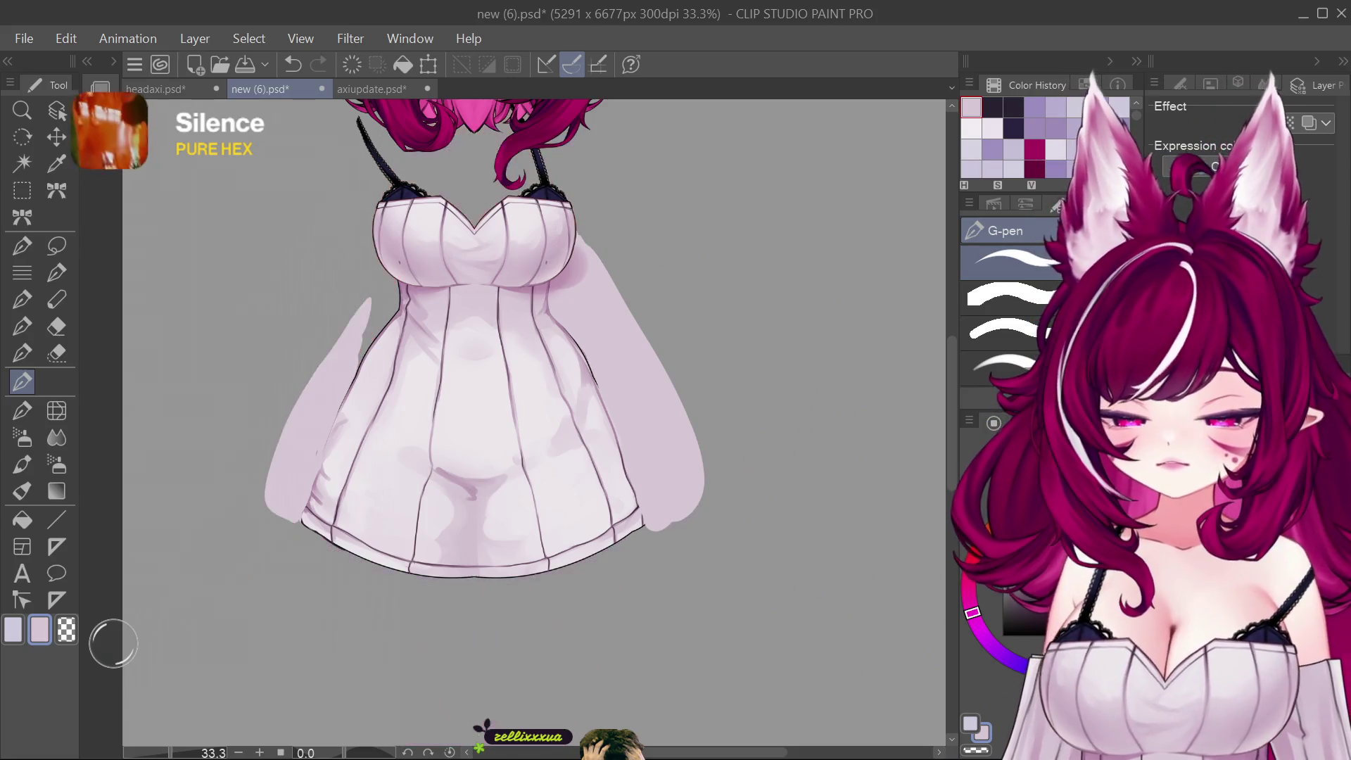
key(ctrl+y)
key(ctrl+z)
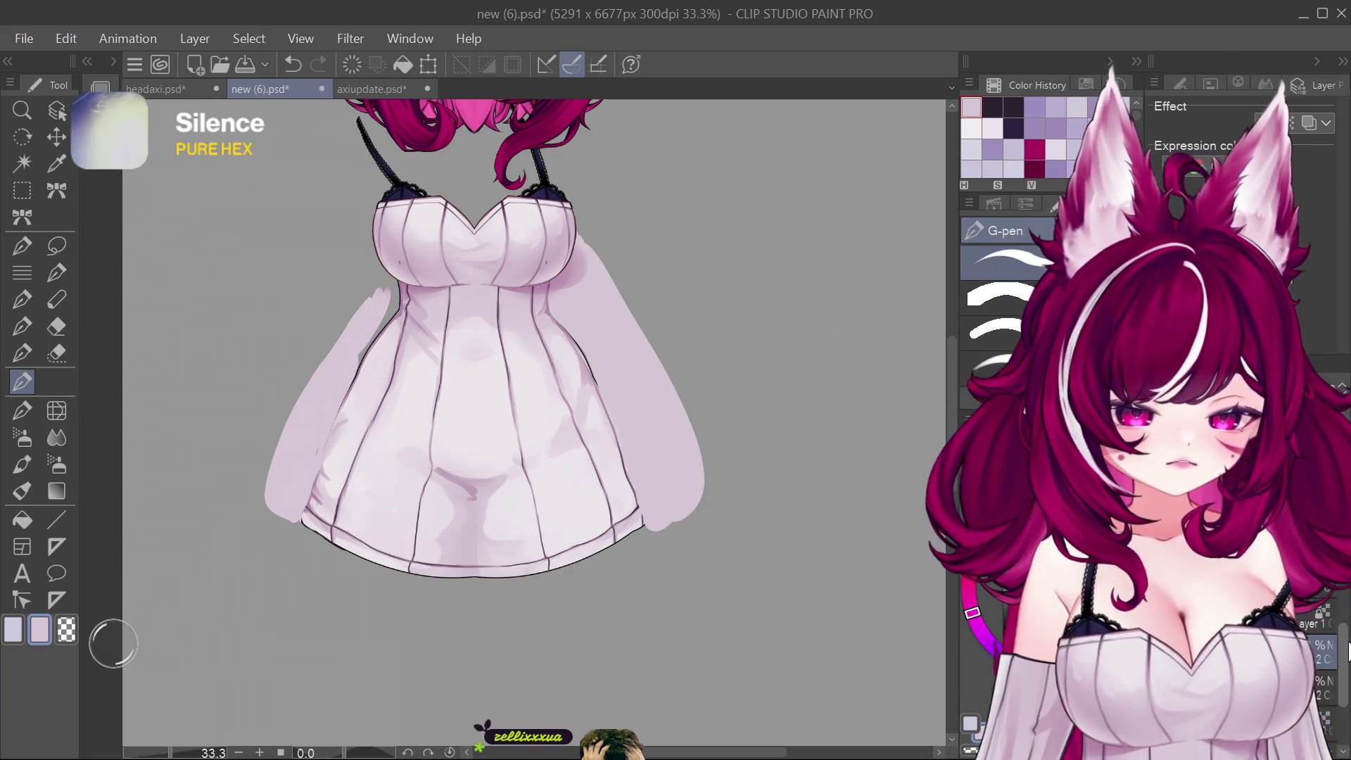
key(ctrl+z)
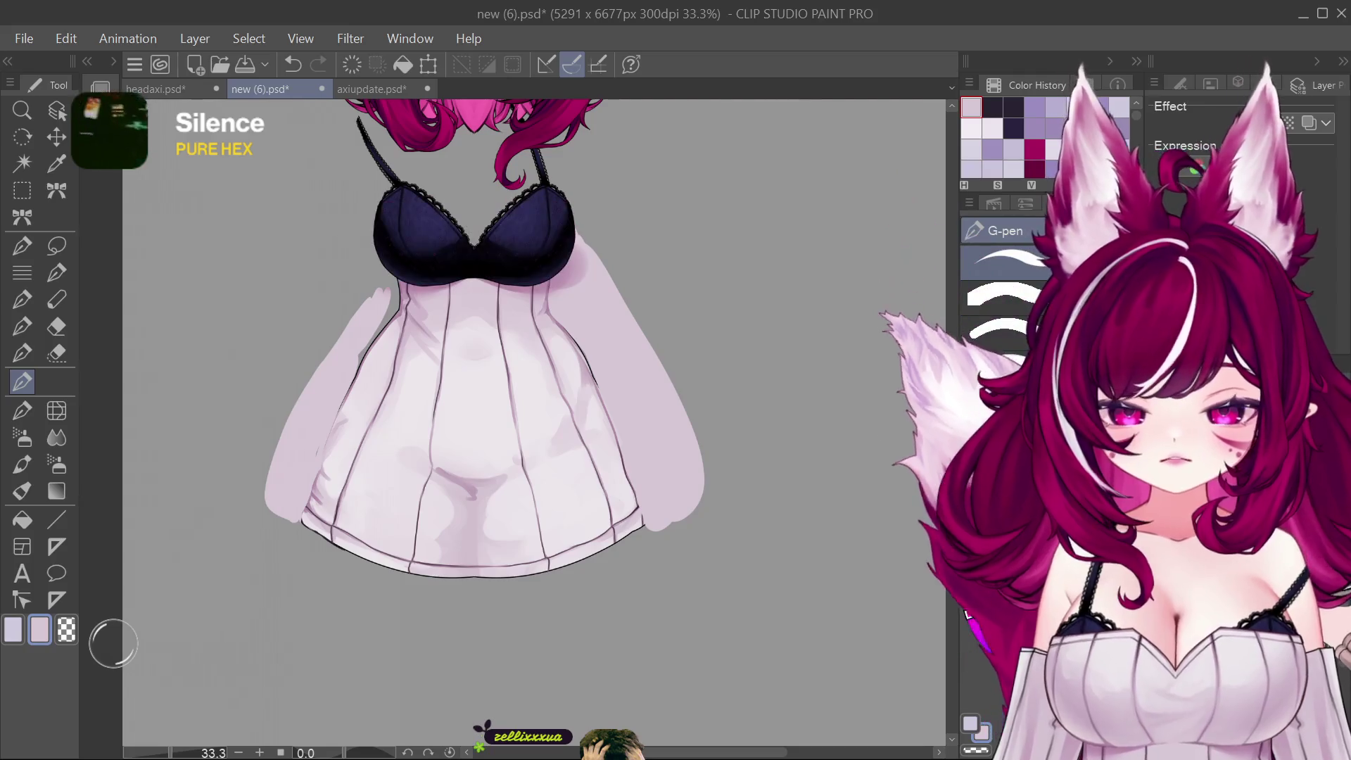
key(ctrl+z)
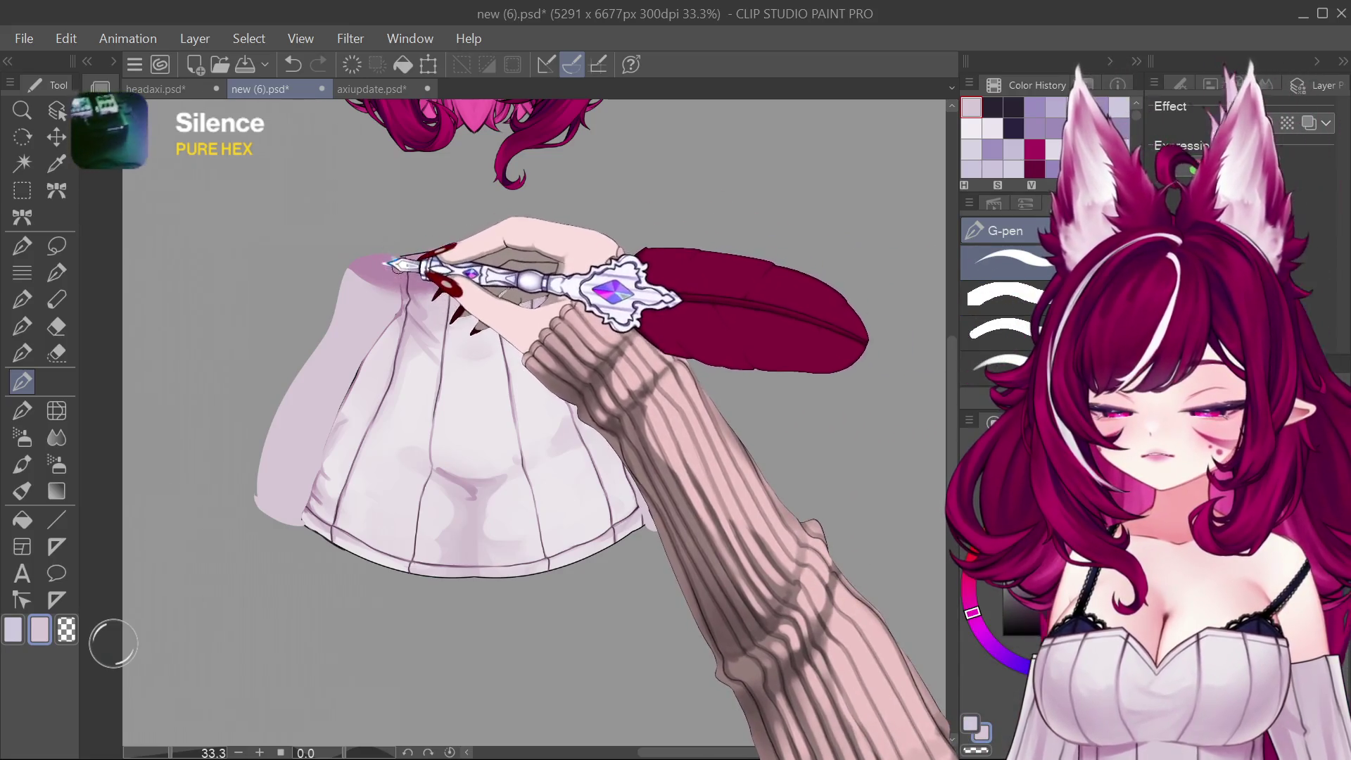
Step: Remove the mauve band at the skirt top, switch to the marker brush and pick mauve and near-white tints
key(ctrl+z)
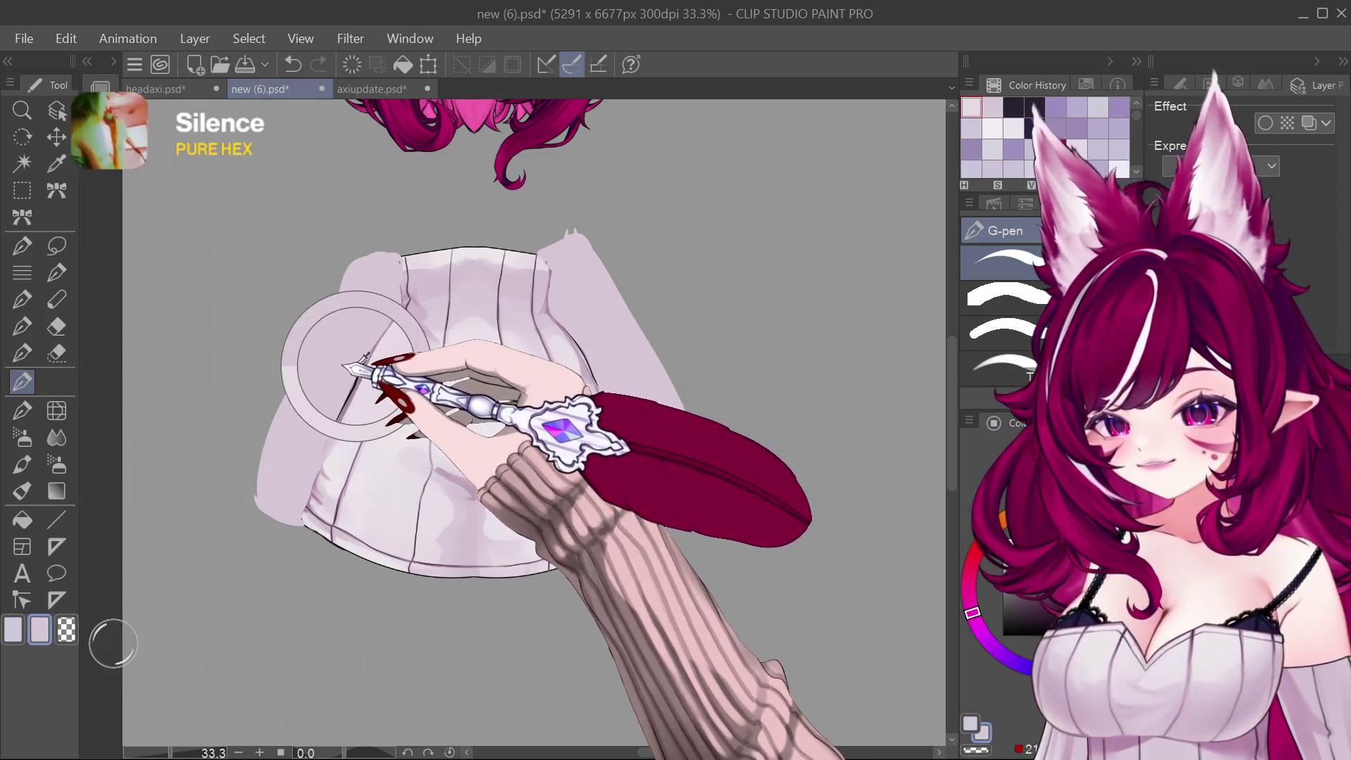
alt+click(354, 338)
click(22, 463)
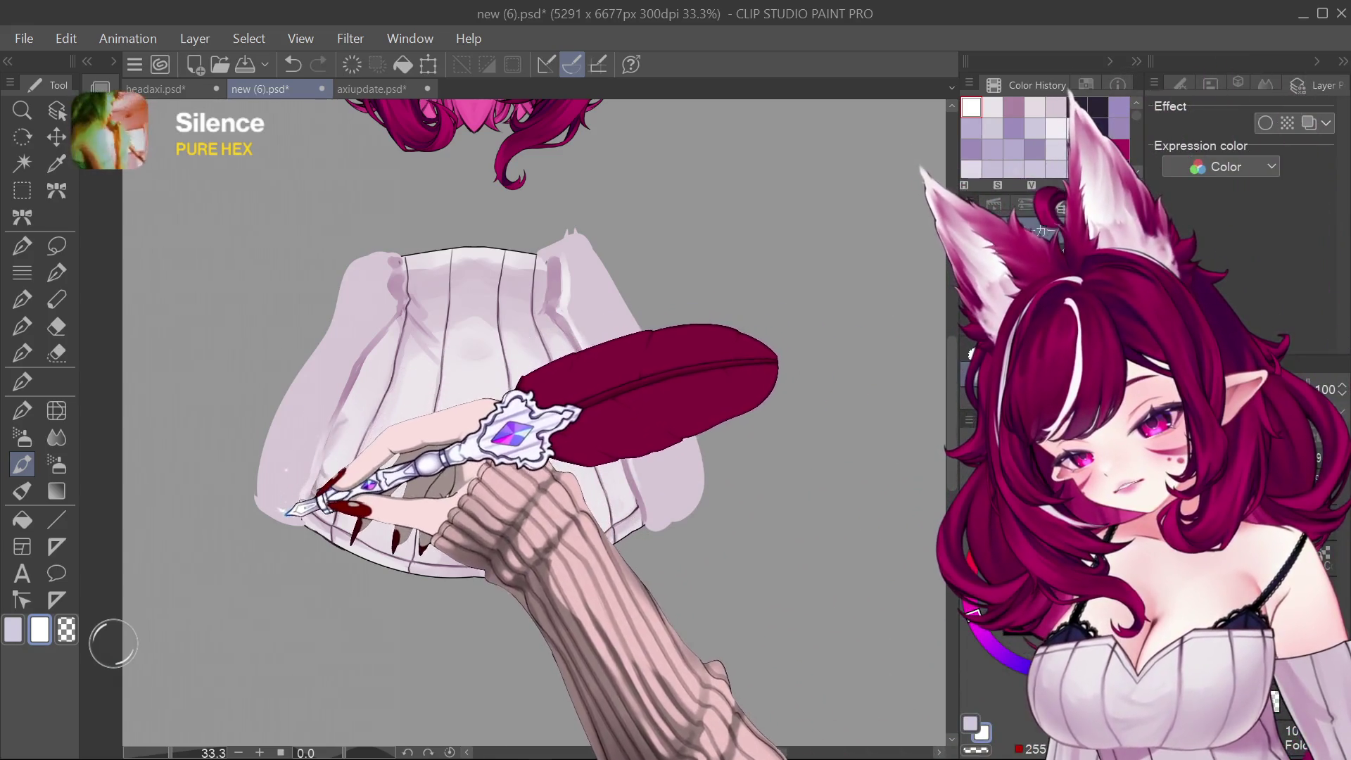
alt+click(336, 423)
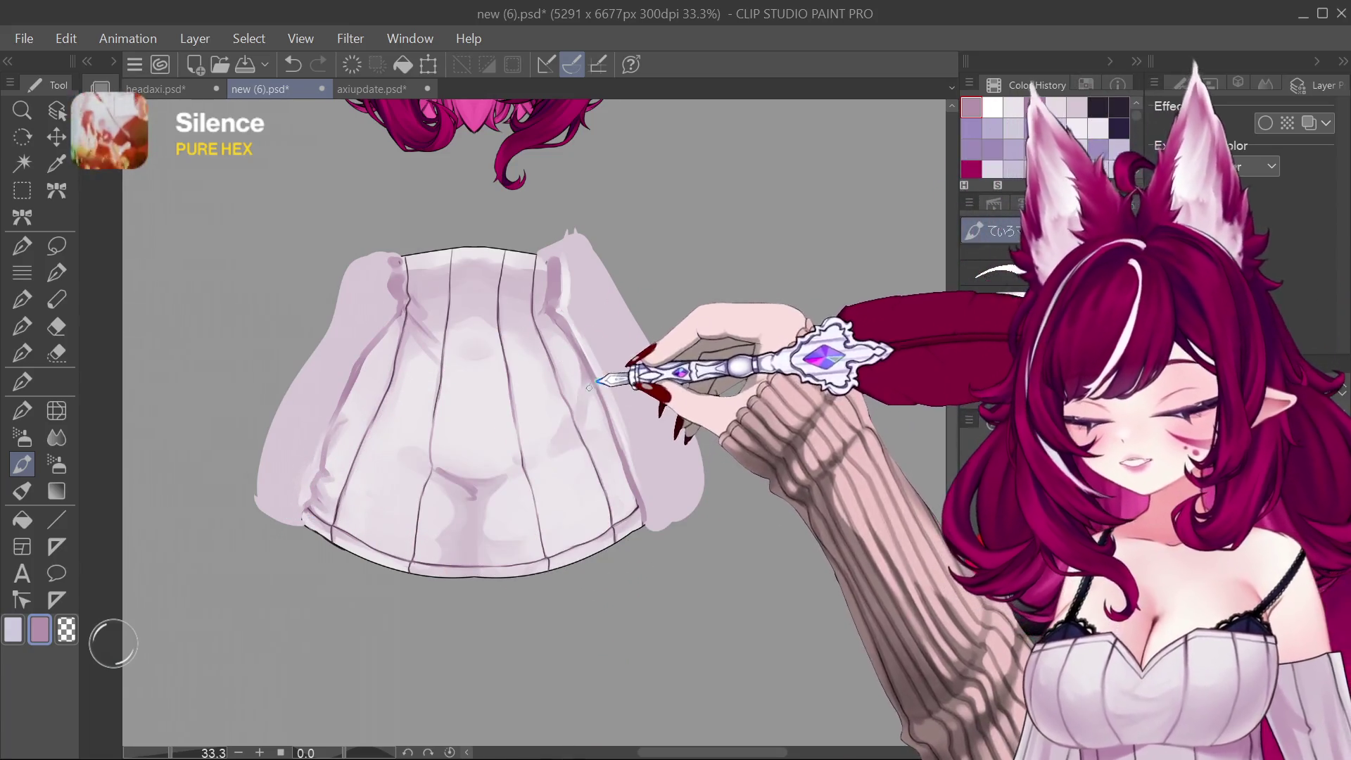
alt+click(333, 376)
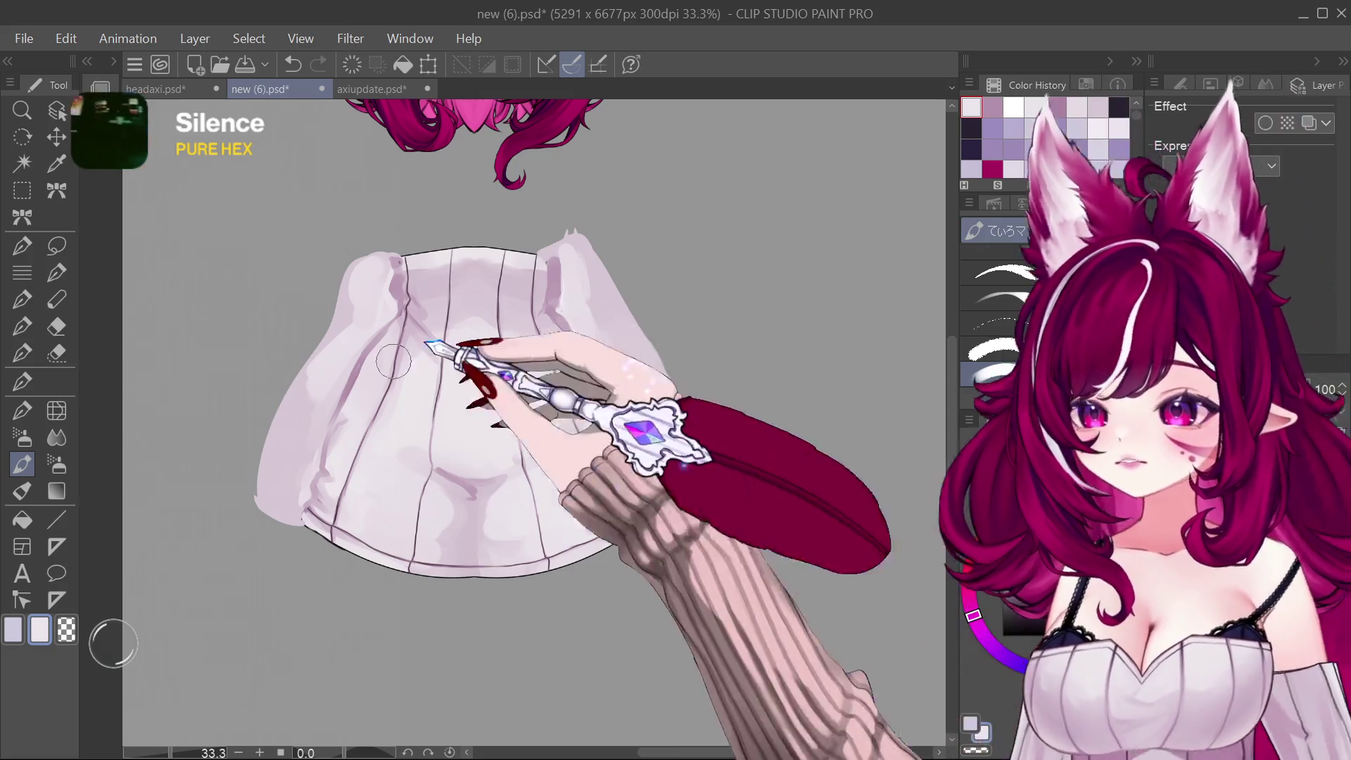
Step: Paint soft light strokes along the skirt's left edge, then pick dusty pink and near-black for folds
drag(258, 454, 247, 492)
drag(290, 427, 300, 497)
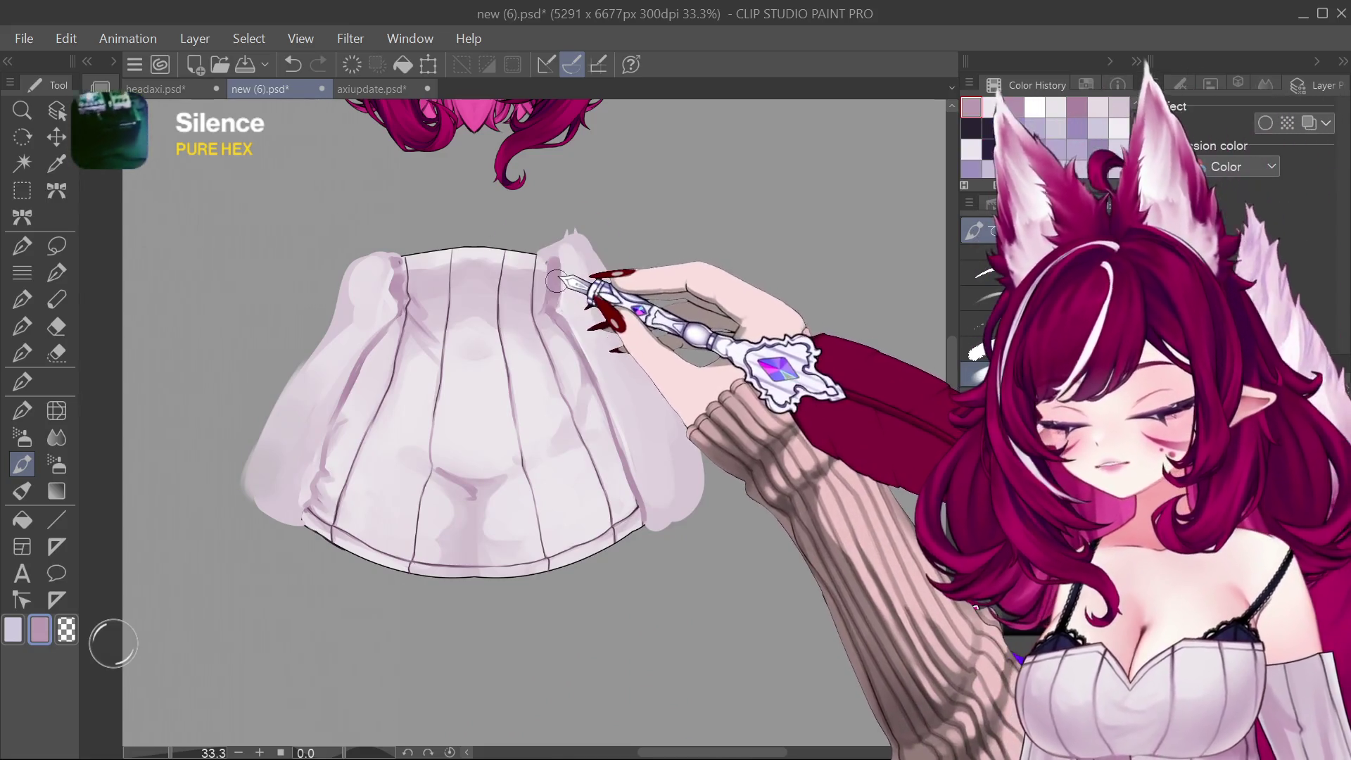
alt+click(412, 306)
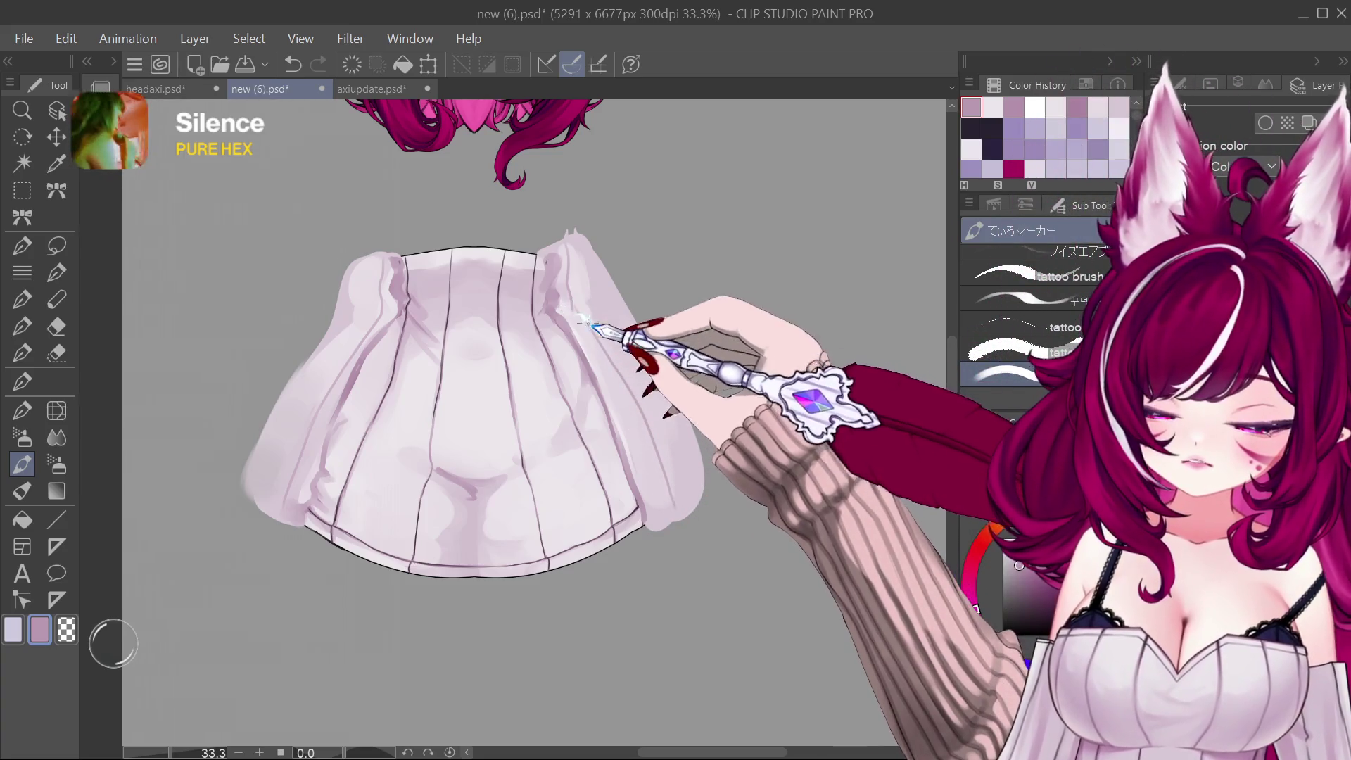
alt+click(571, 253)
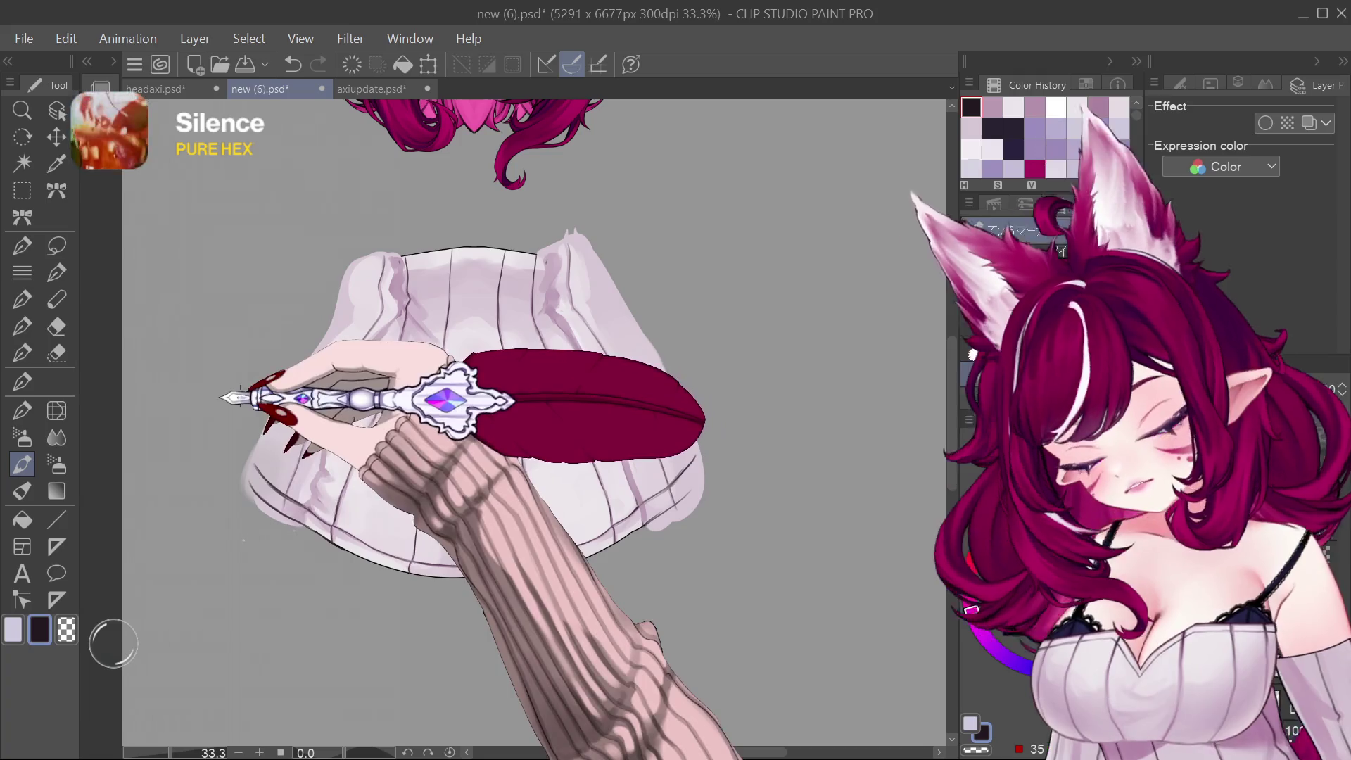
scroll(527, 422, down, 3)
scroll(527, 422, up, 4)
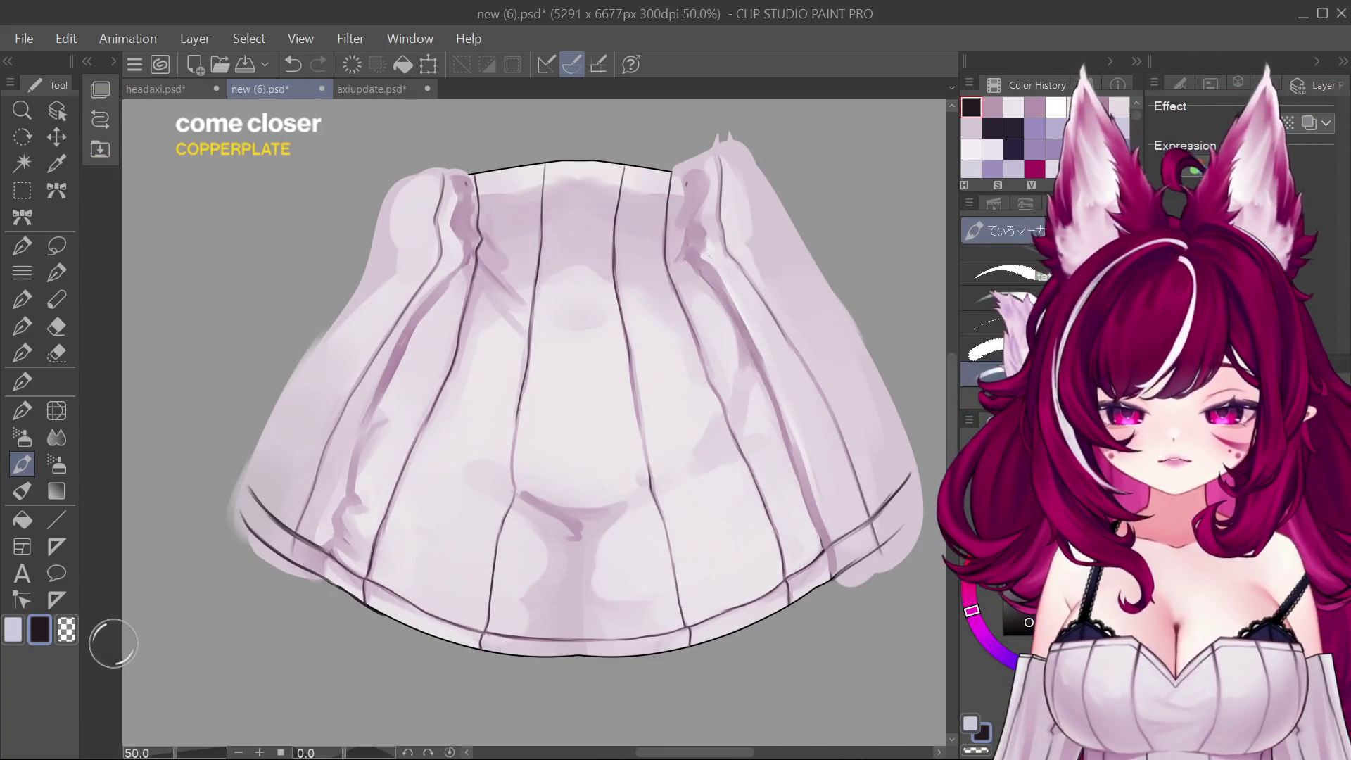
Step: Trim the pale skirt fill to the line art, try and remove a Border outline, and view the whole character
key(ctrl+z)
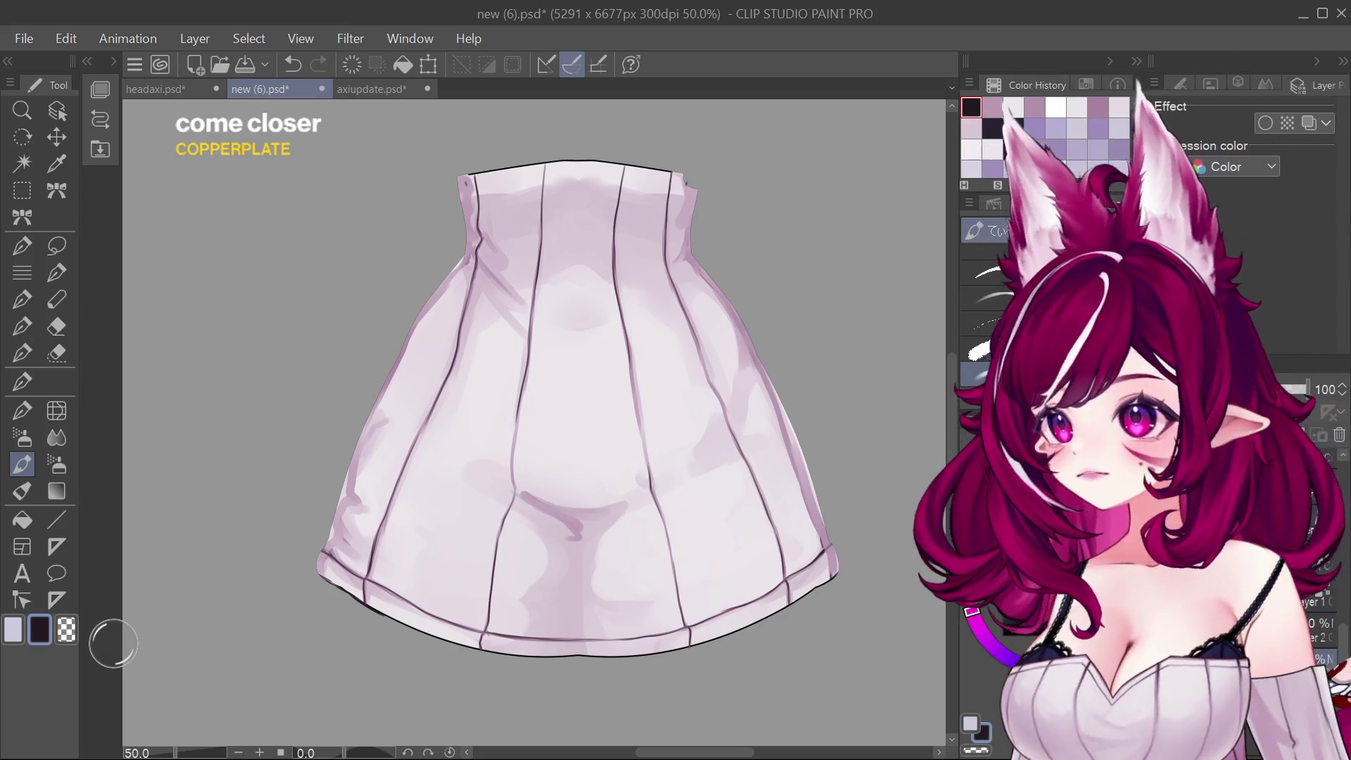
click(1265, 122)
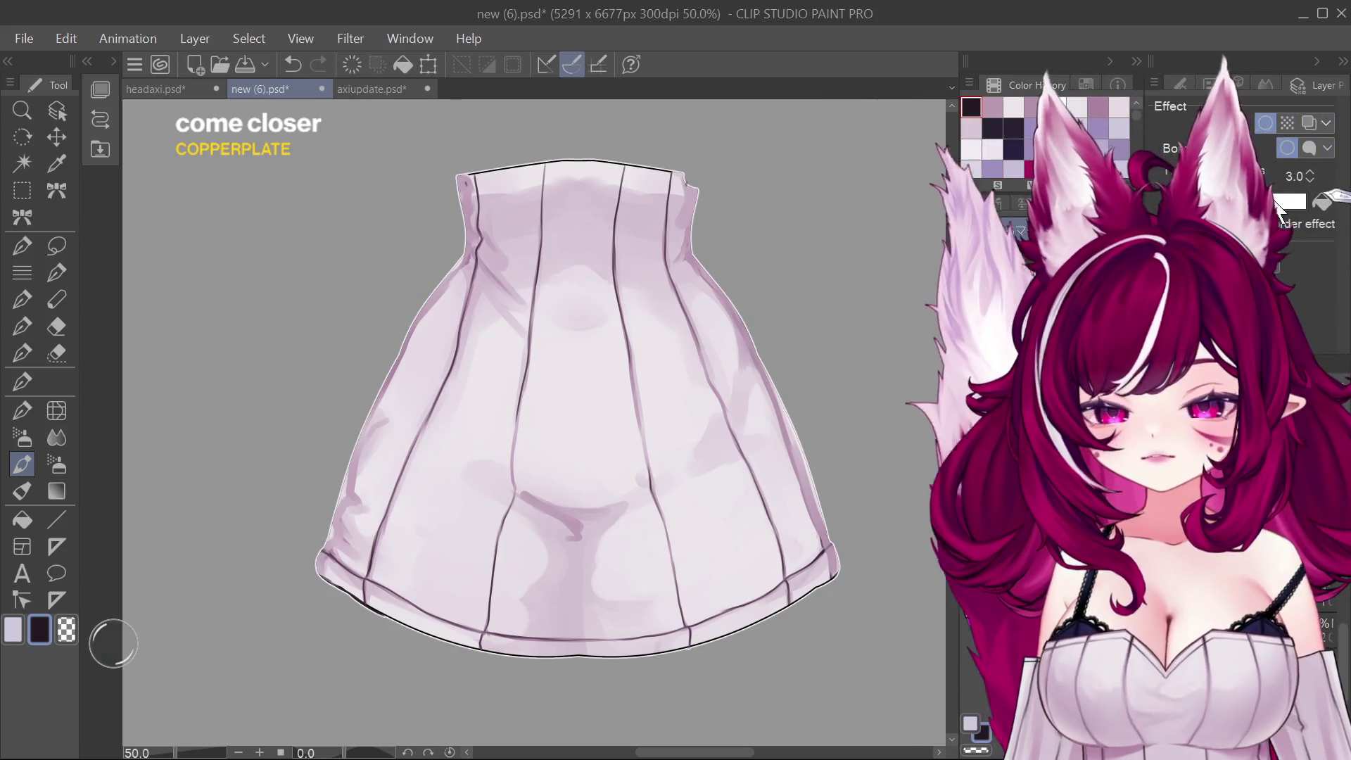
click(1266, 123)
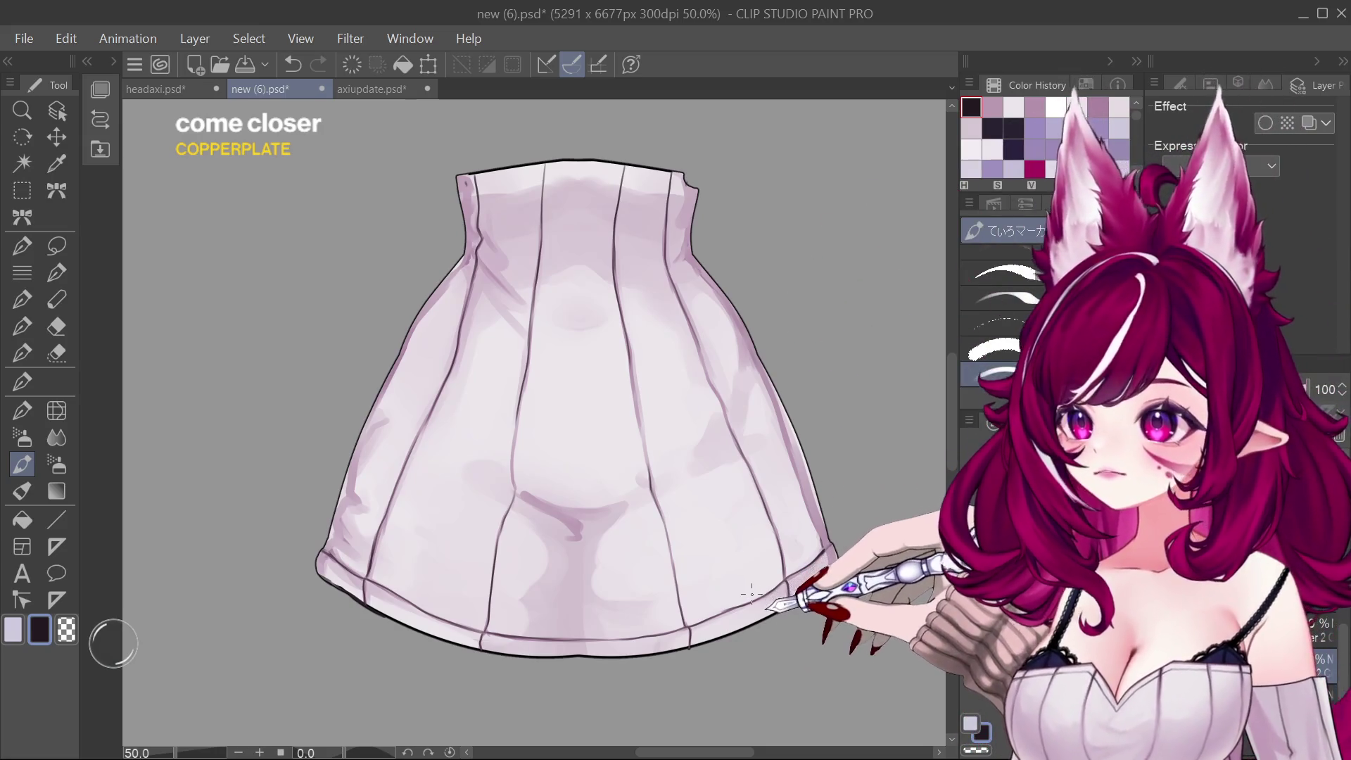
key(ctrl+minus)
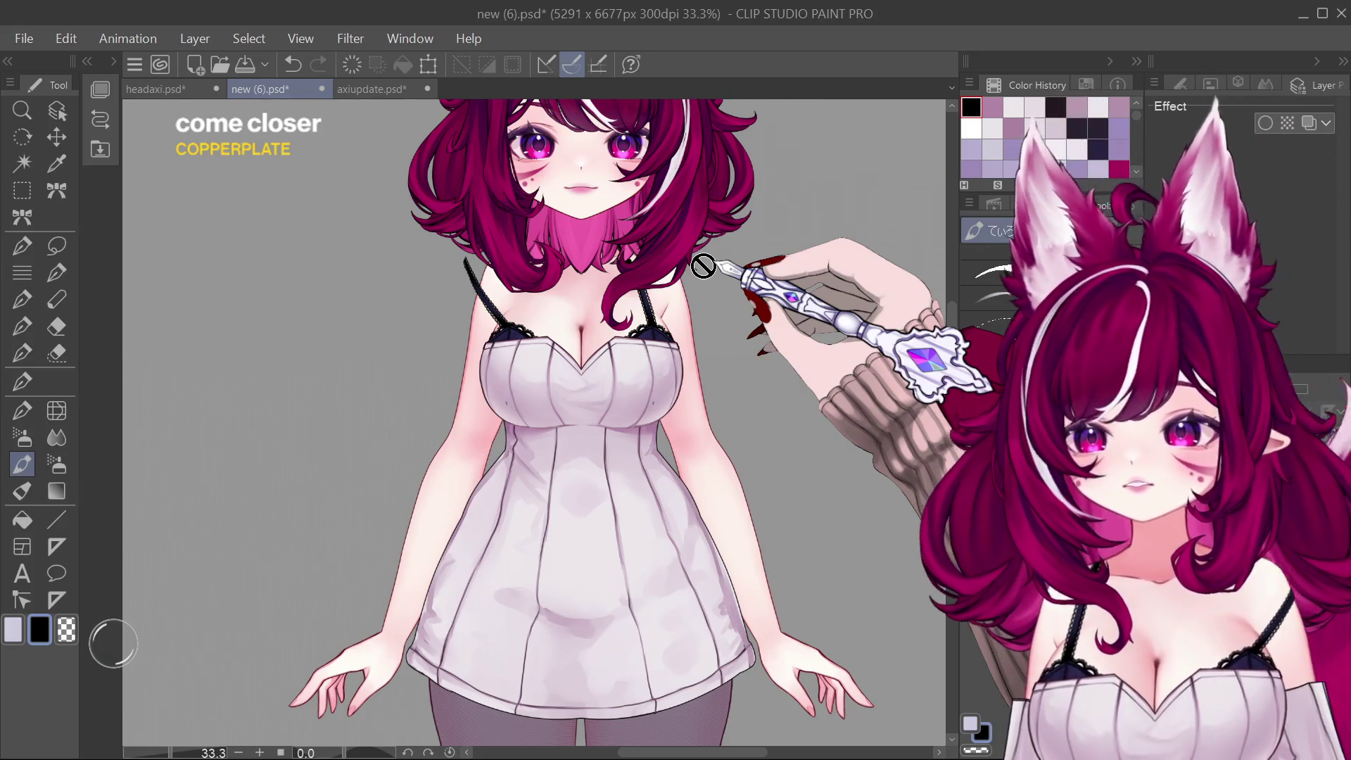
mouse_move(949, 304)
mouse_down()
mouse_move(948, 341)
mouse_move(954, 311)
mouse_up()
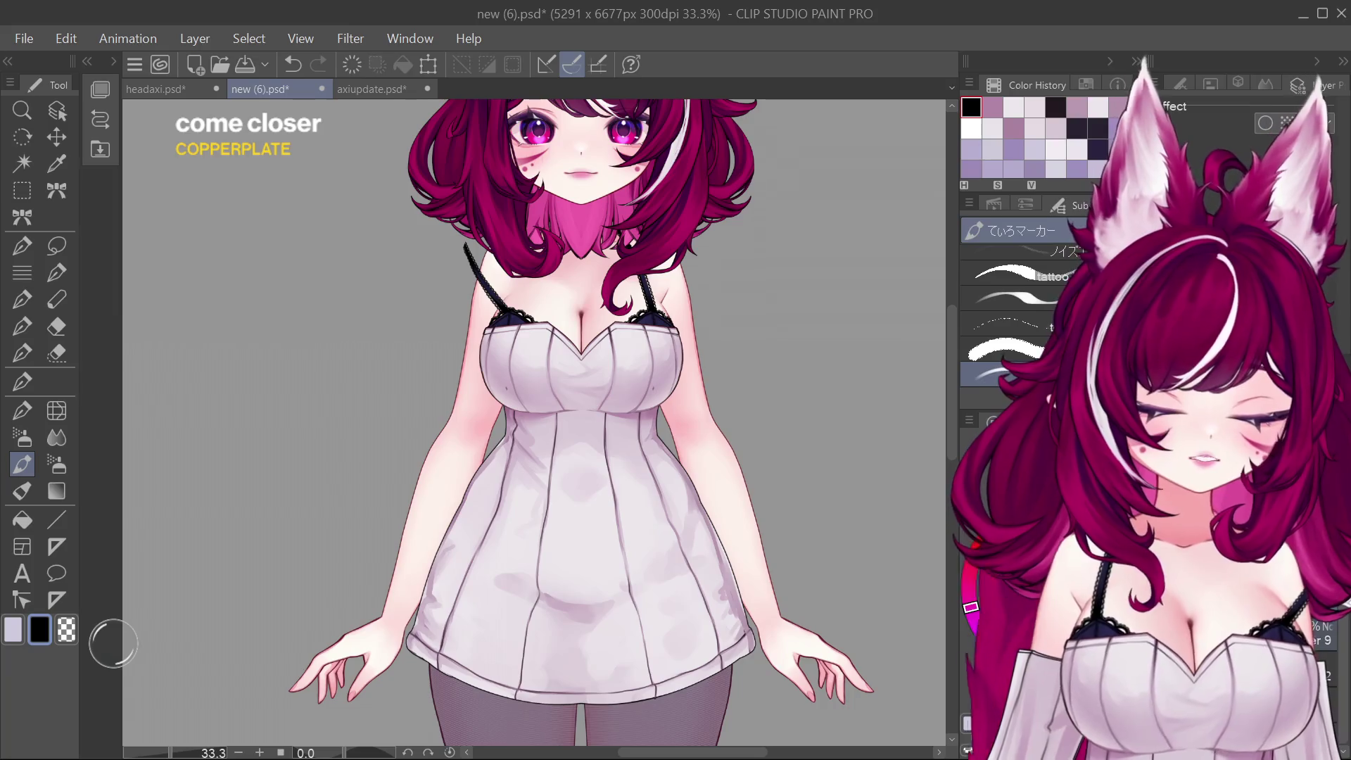
Step: Reveal the green-purple twin-tail base with the magenta hair shown over it, ready for lasso selection
key(ctrl+z)
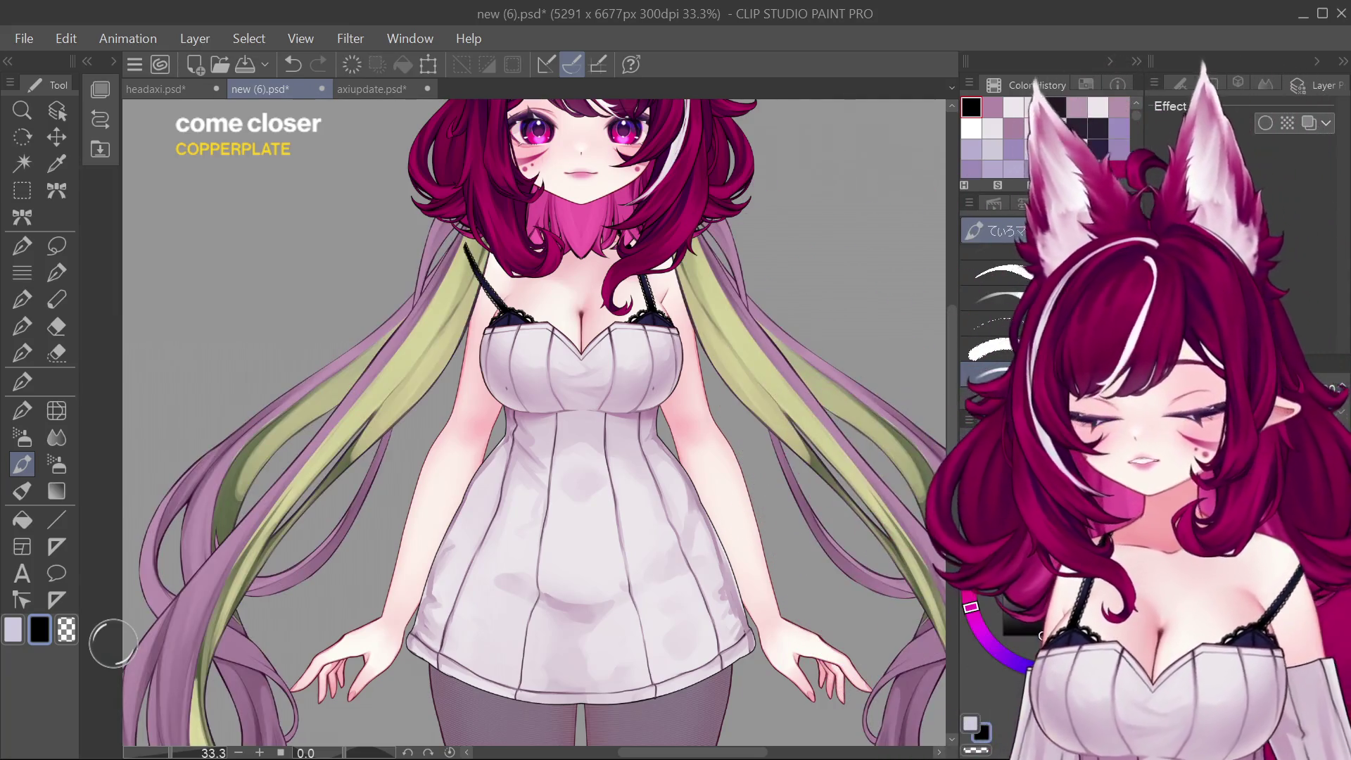
key(ctrl+y)
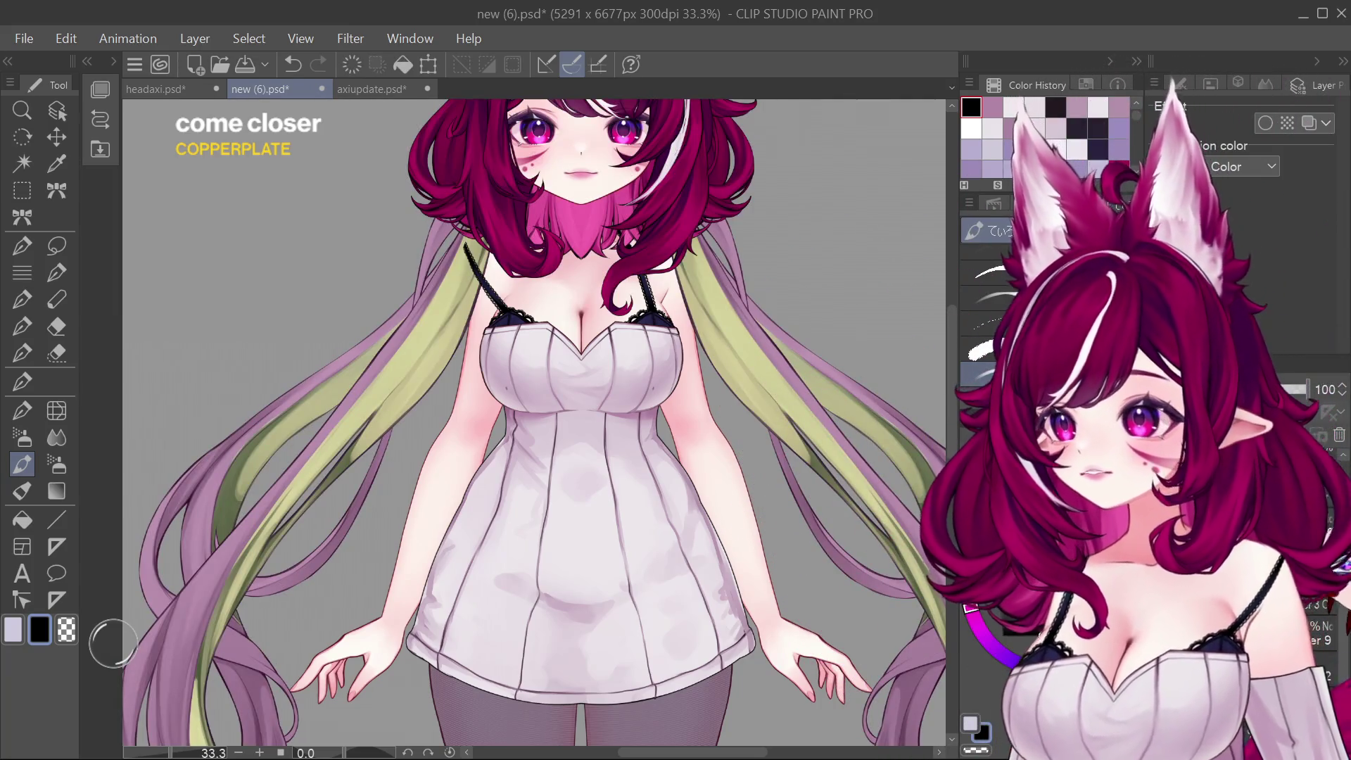
scroll(951, 332, up, 2)
scroll(950, 332, up, 1)
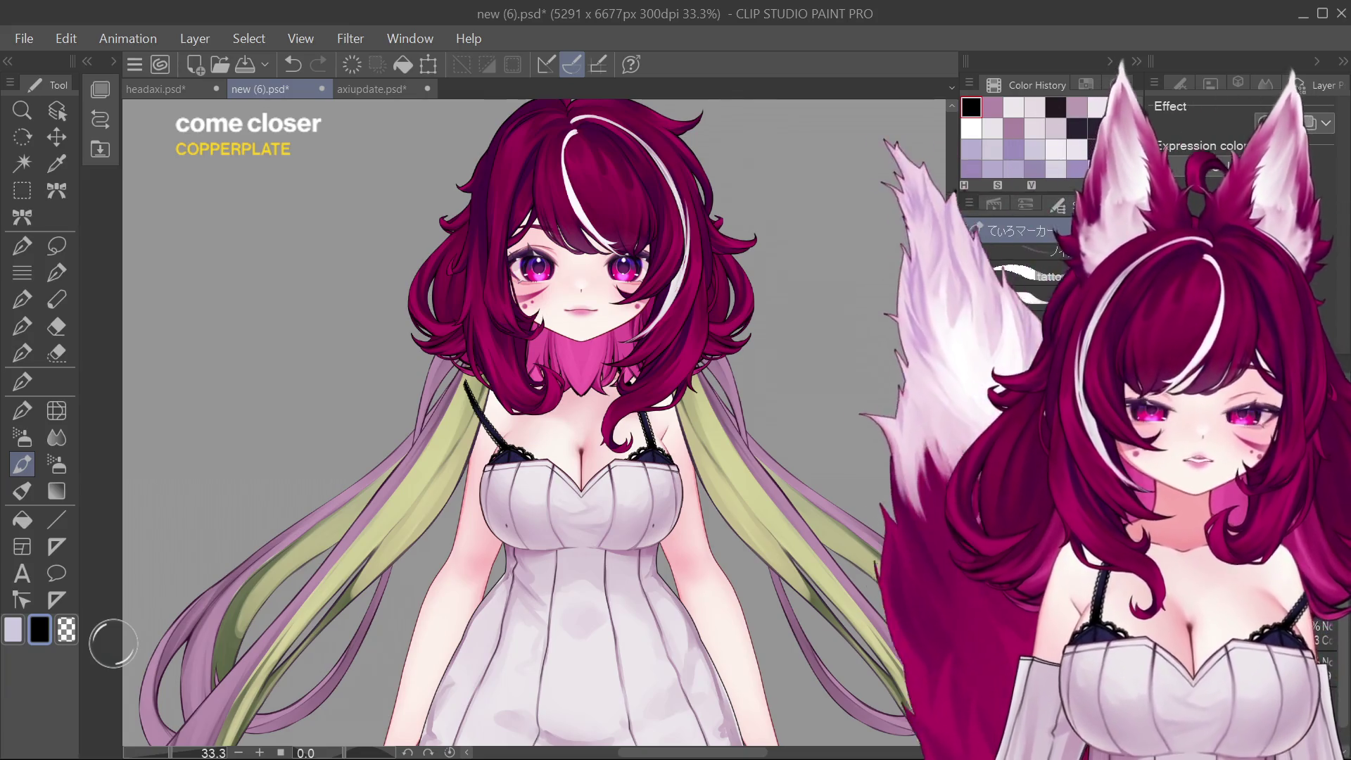
scroll(951, 335, up, 2)
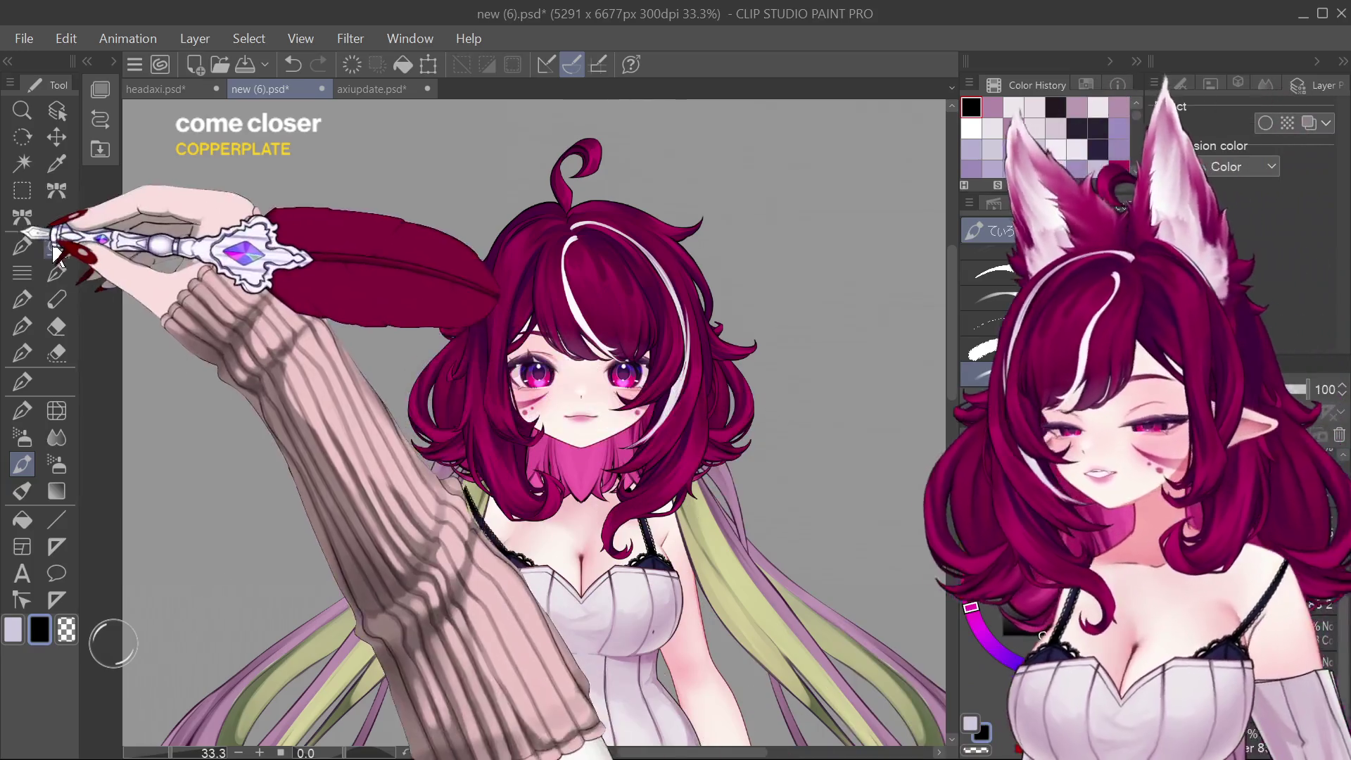
click(57, 245)
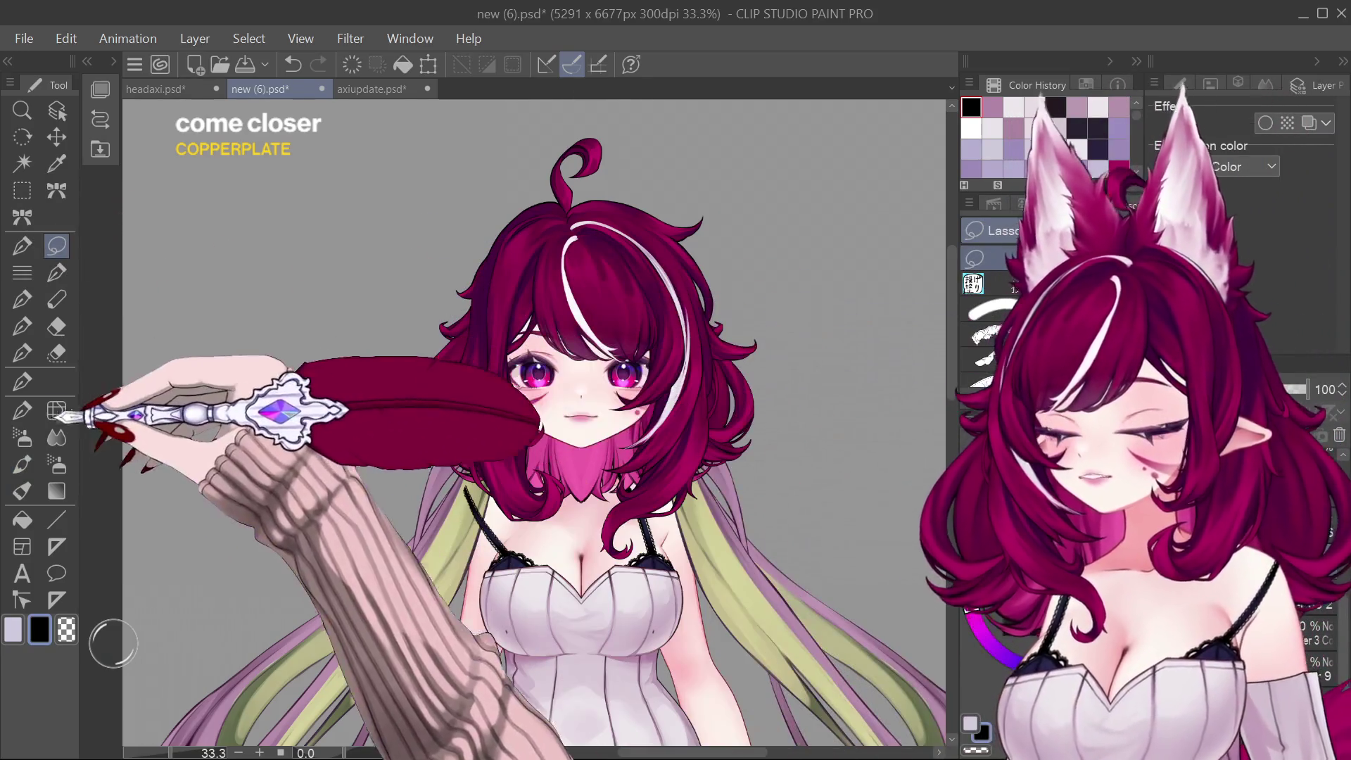
Step: Erase the magenta hair's lower side locks with the Eraser so the twin tails show around the face
click(56, 326)
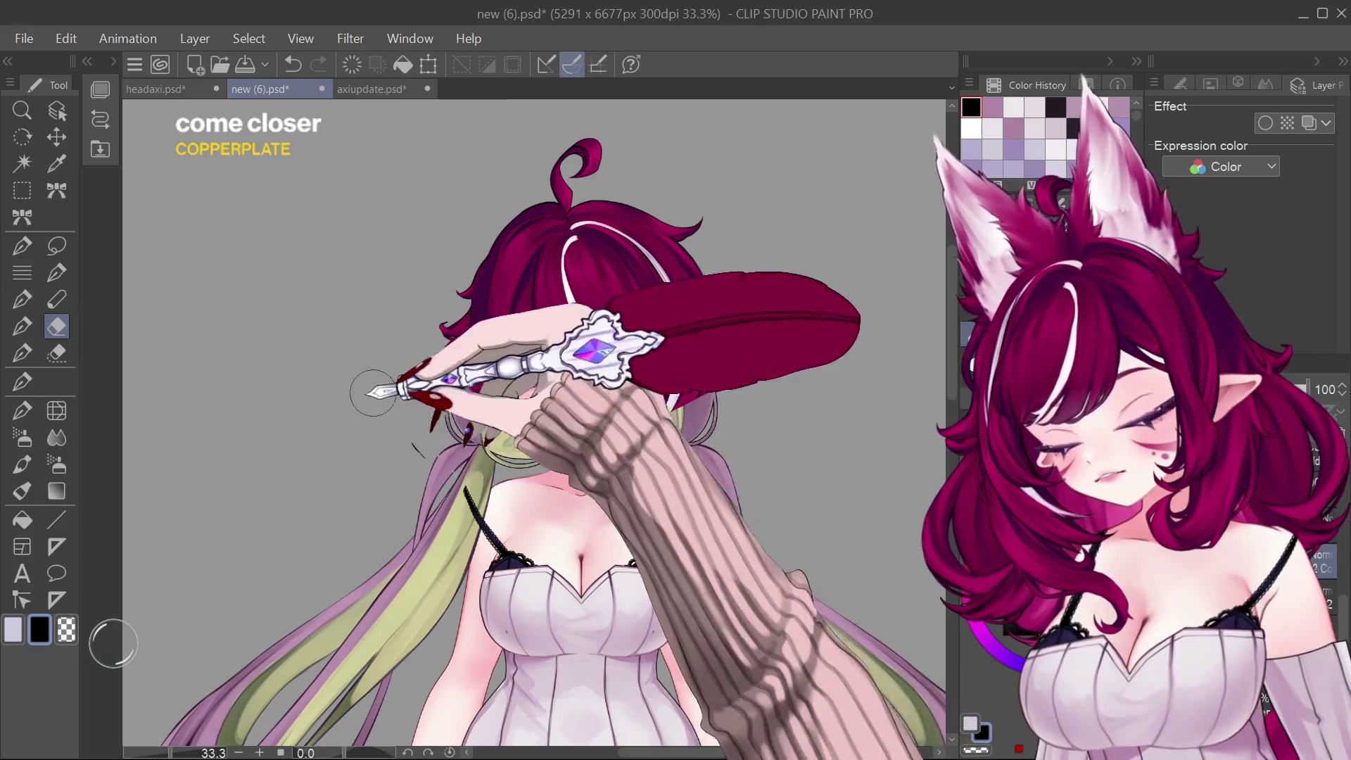
scroll(588, 396, up, 2)
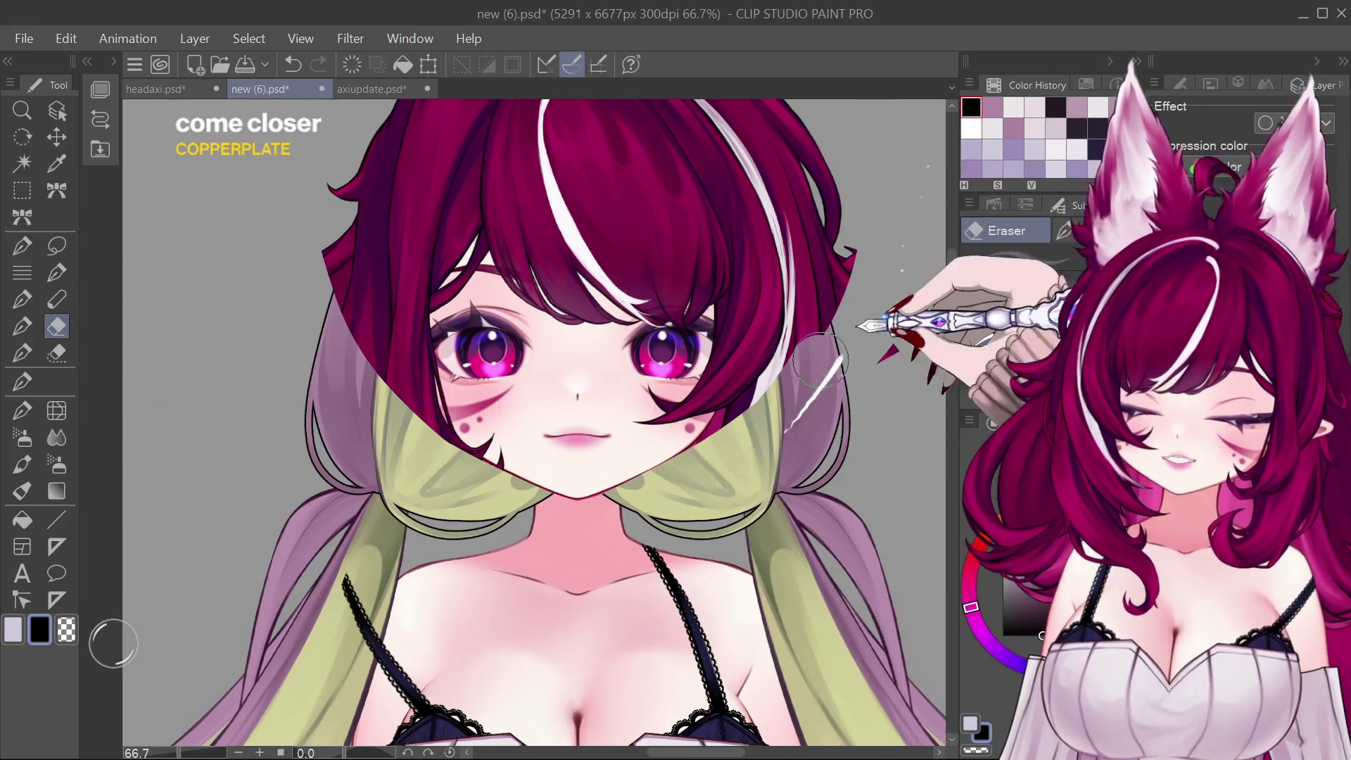
scroll(736, 336, down, 3)
scroll(679, 362, down, 2)
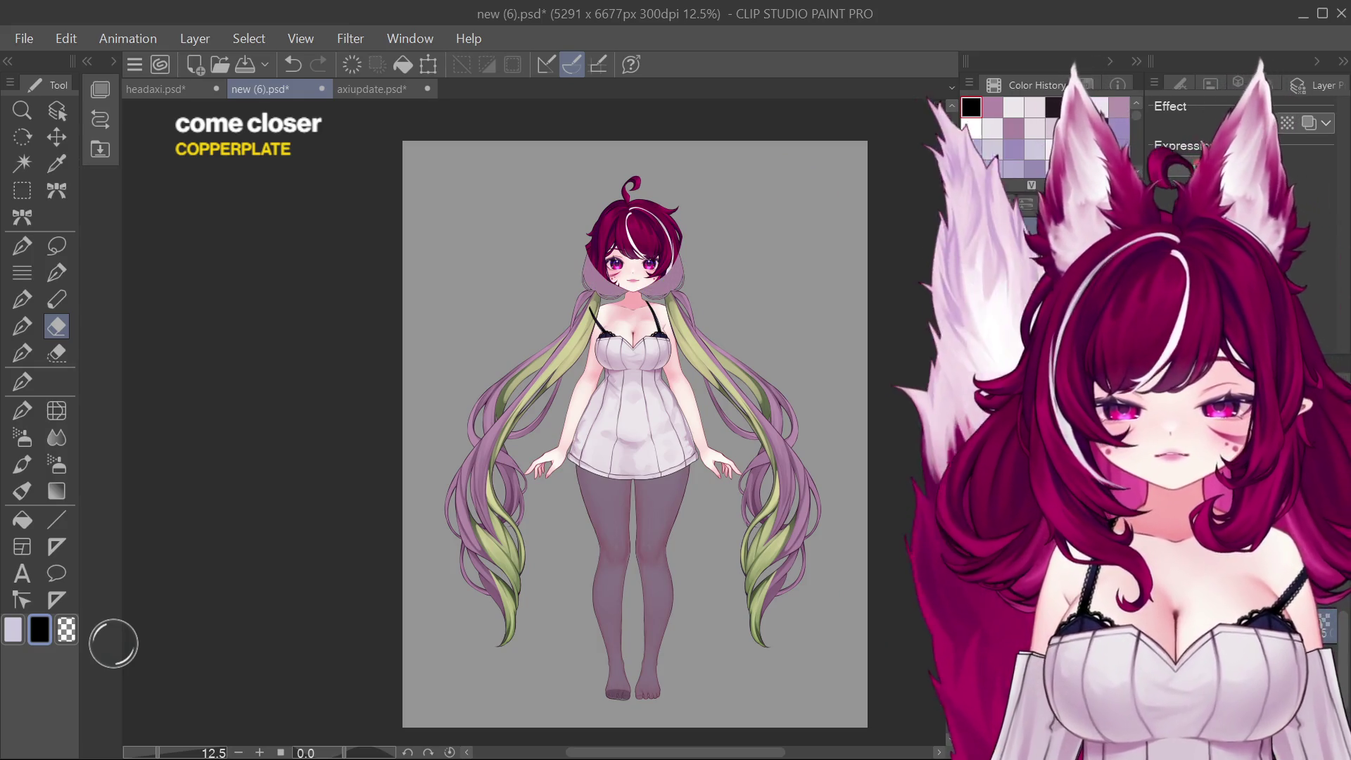
Step: Sample the magenta hair colour and hide the green-streaked twin-tail base layer
alt+click(657, 209)
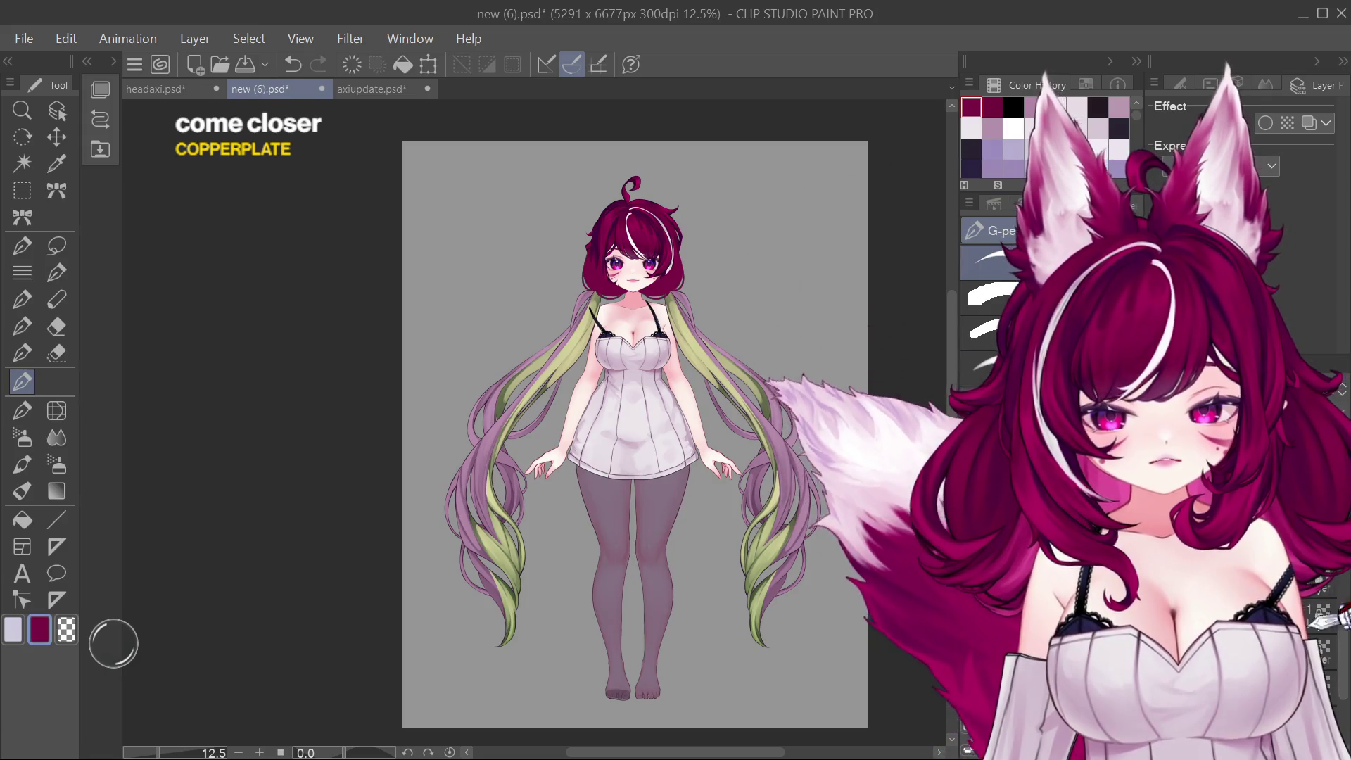
click(1338, 686)
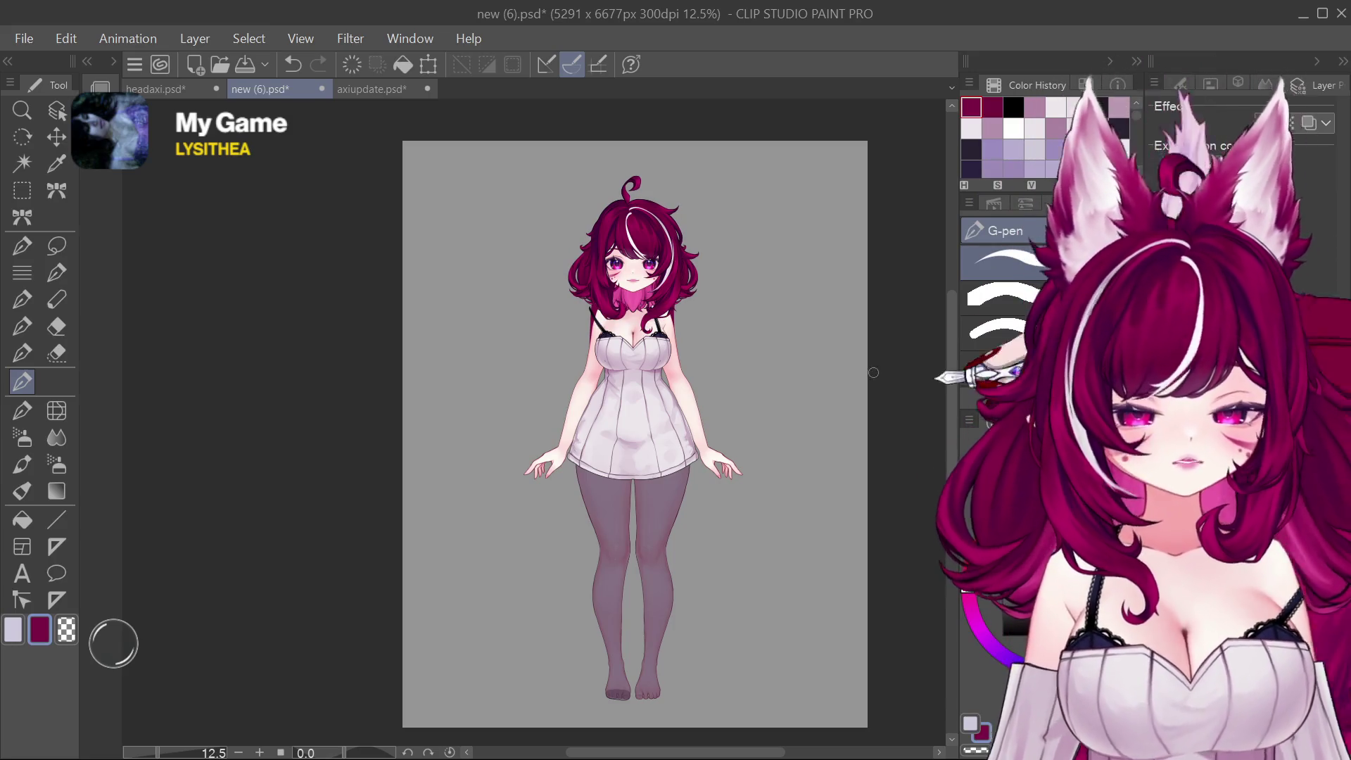
scroll(676, 306, up, 3)
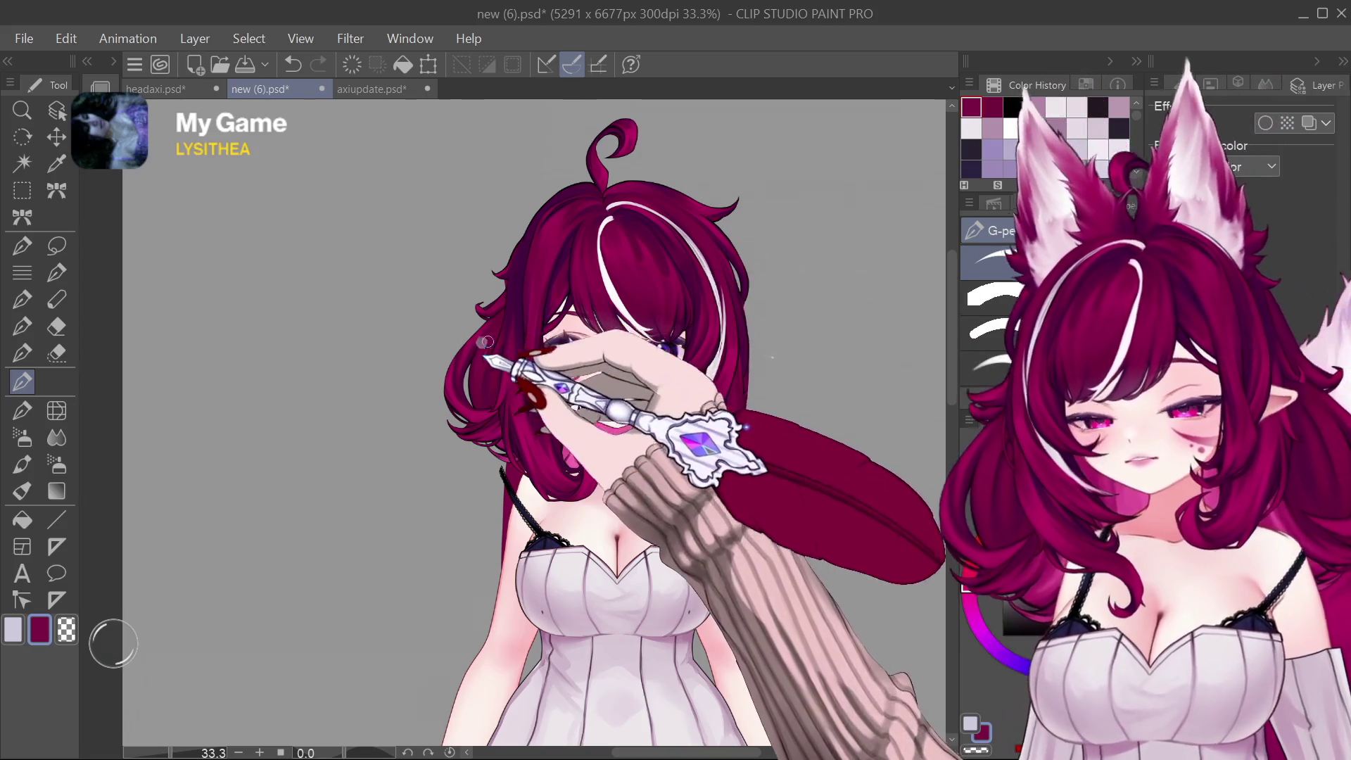
Step: Draw a light strand stroke along the hair's left edge and view the whole figure
drag(445, 378, 474, 489)
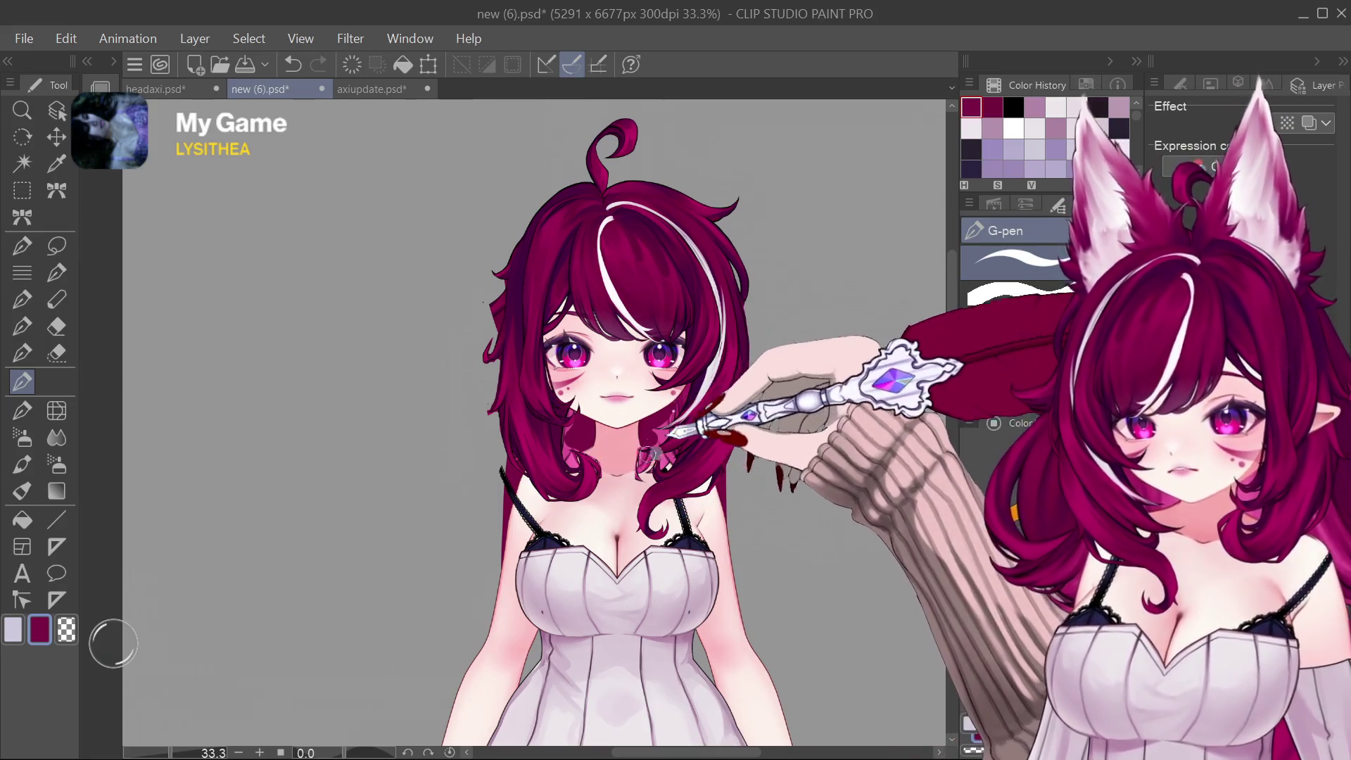
key(ctrl+minus)
key(ctrl+minus)
key(ctrl+minus)
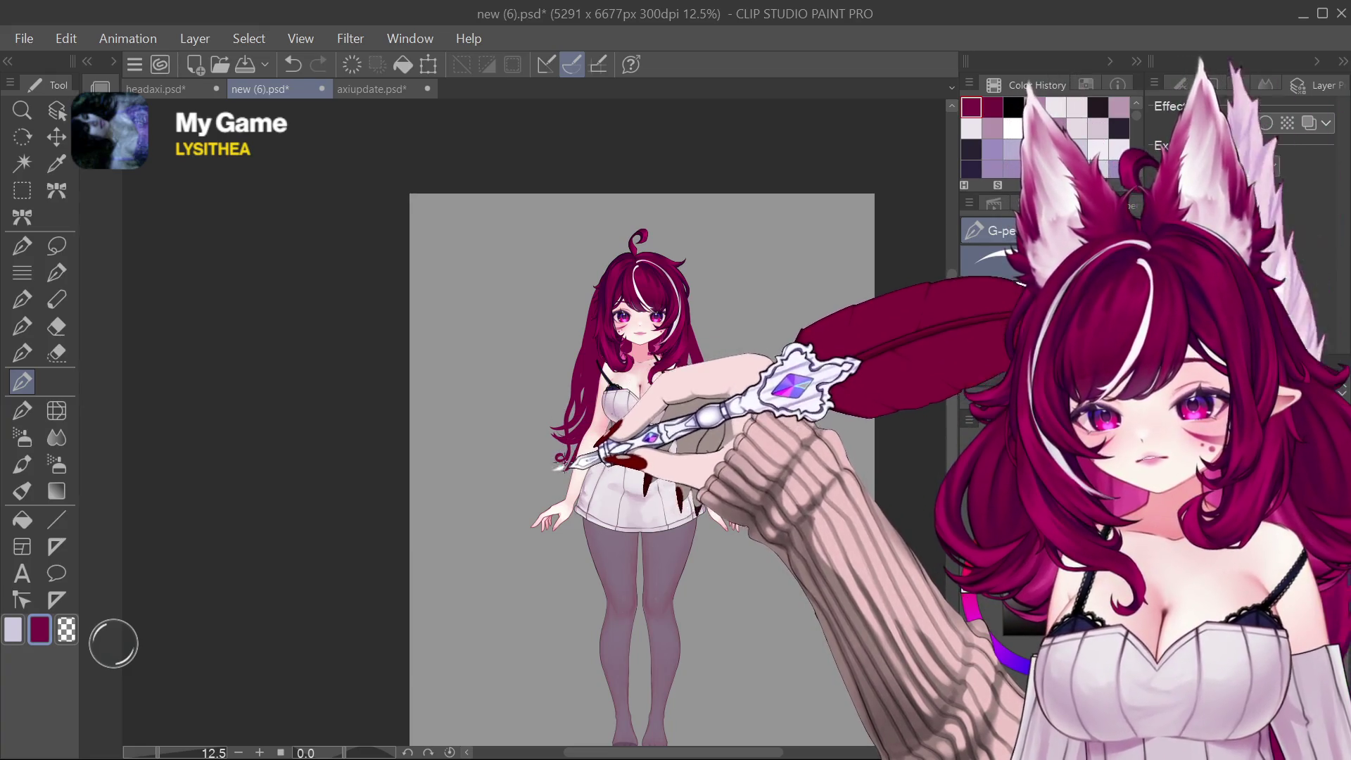
Step: Undo and redo the latest strokes before sketching long flowing hair on the faded layer
key(ctrl+z)
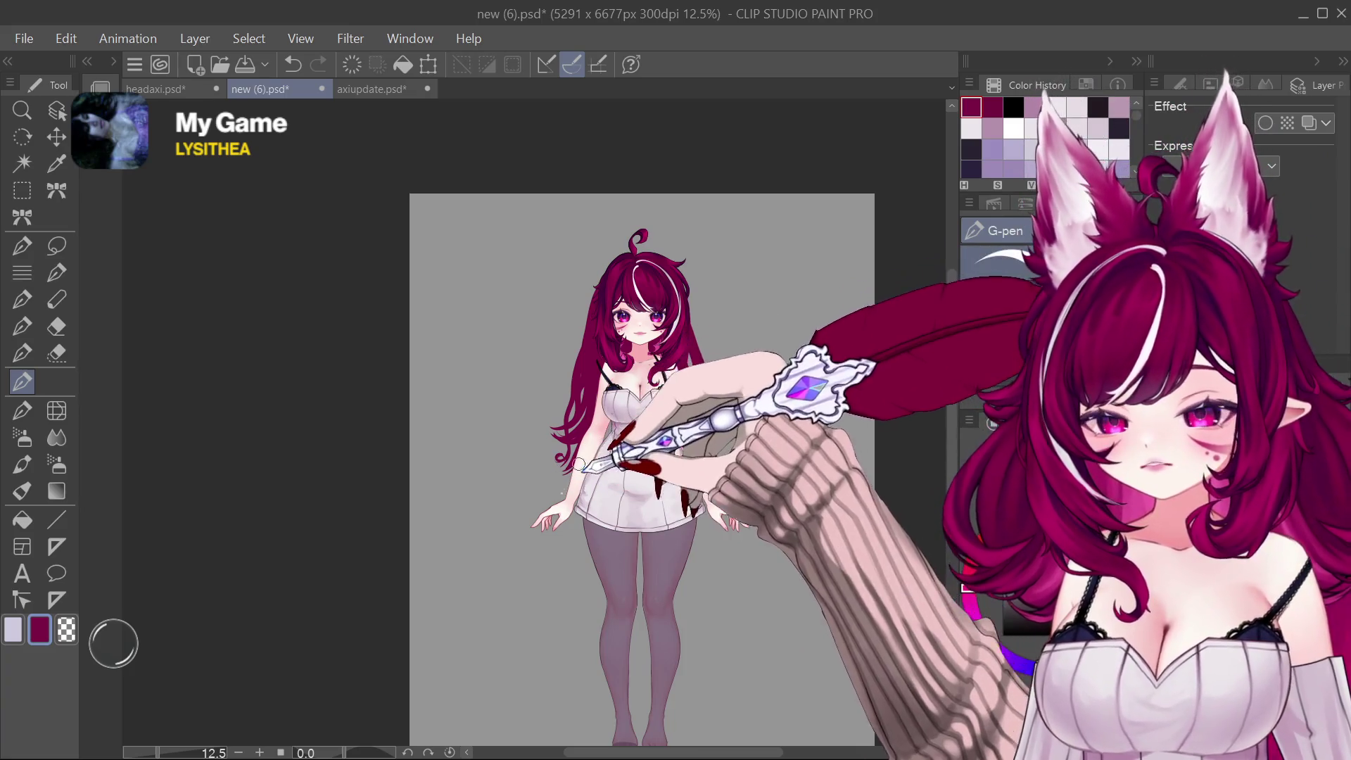
key(ctrl+y)
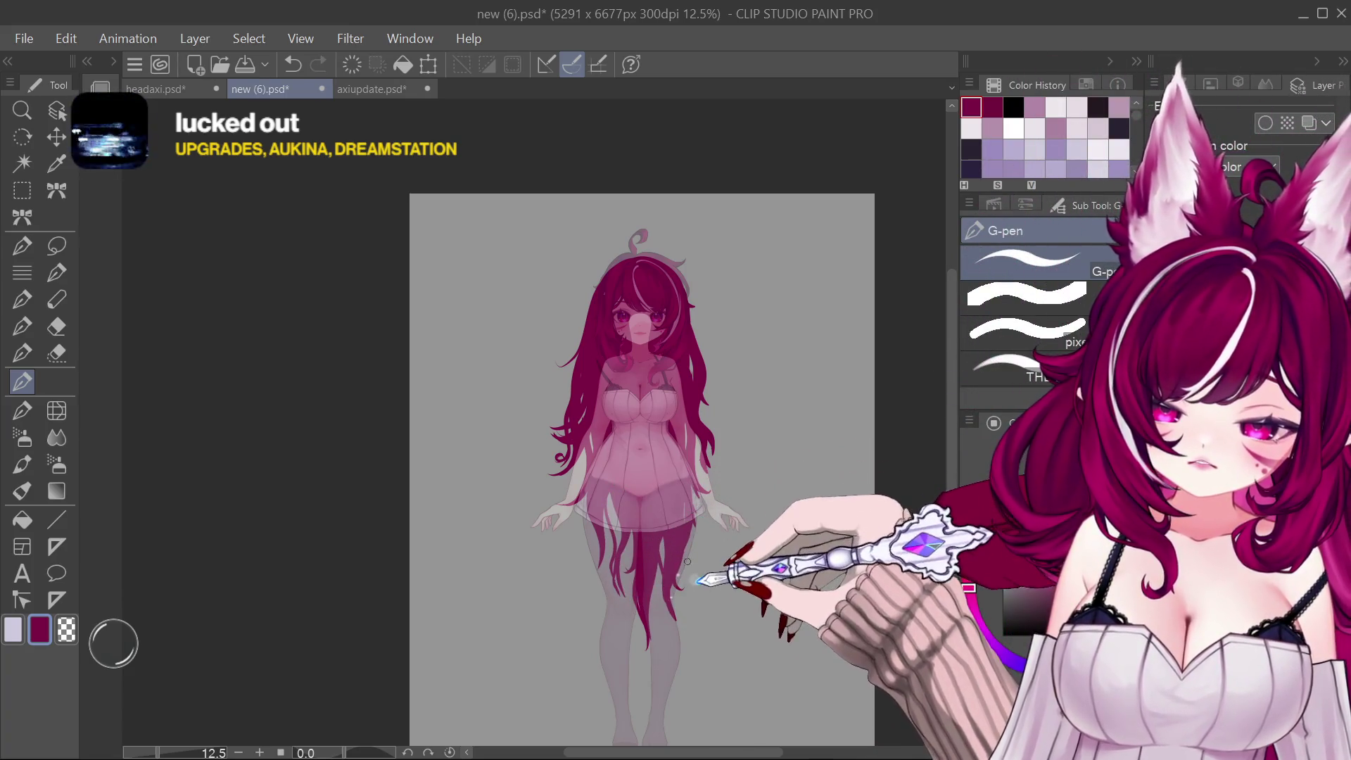
scroll(690, 462, up, 3)
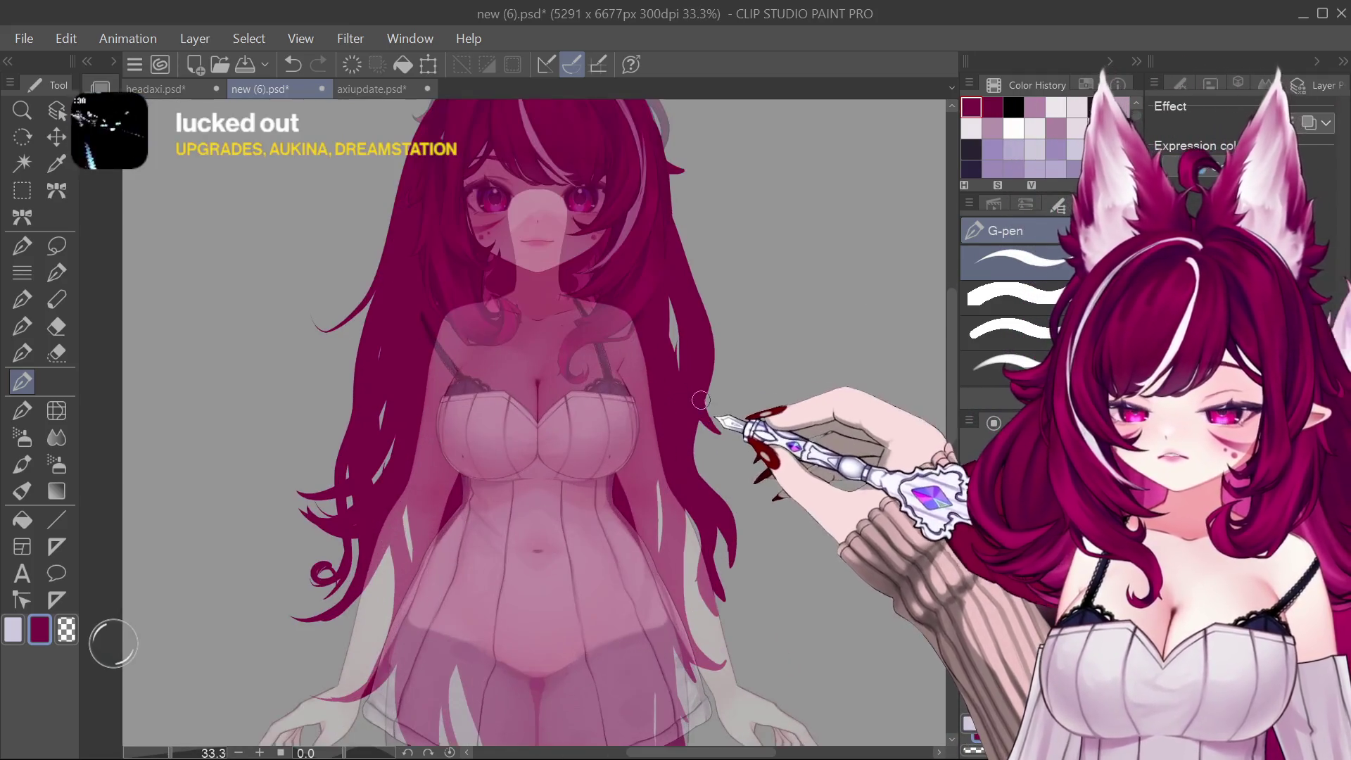
scroll(697, 349, down, 1)
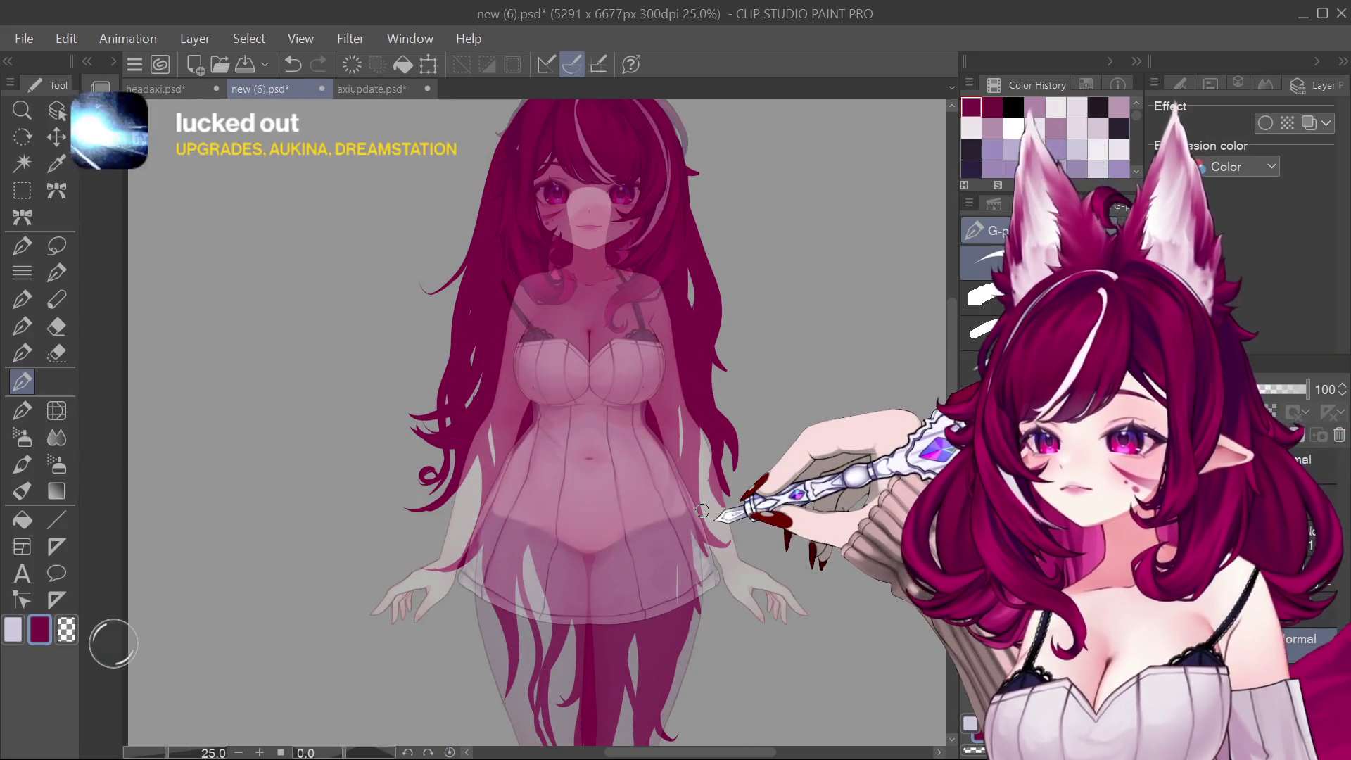
scroll(702, 511, down, 2)
scroll(697, 517, up, 3)
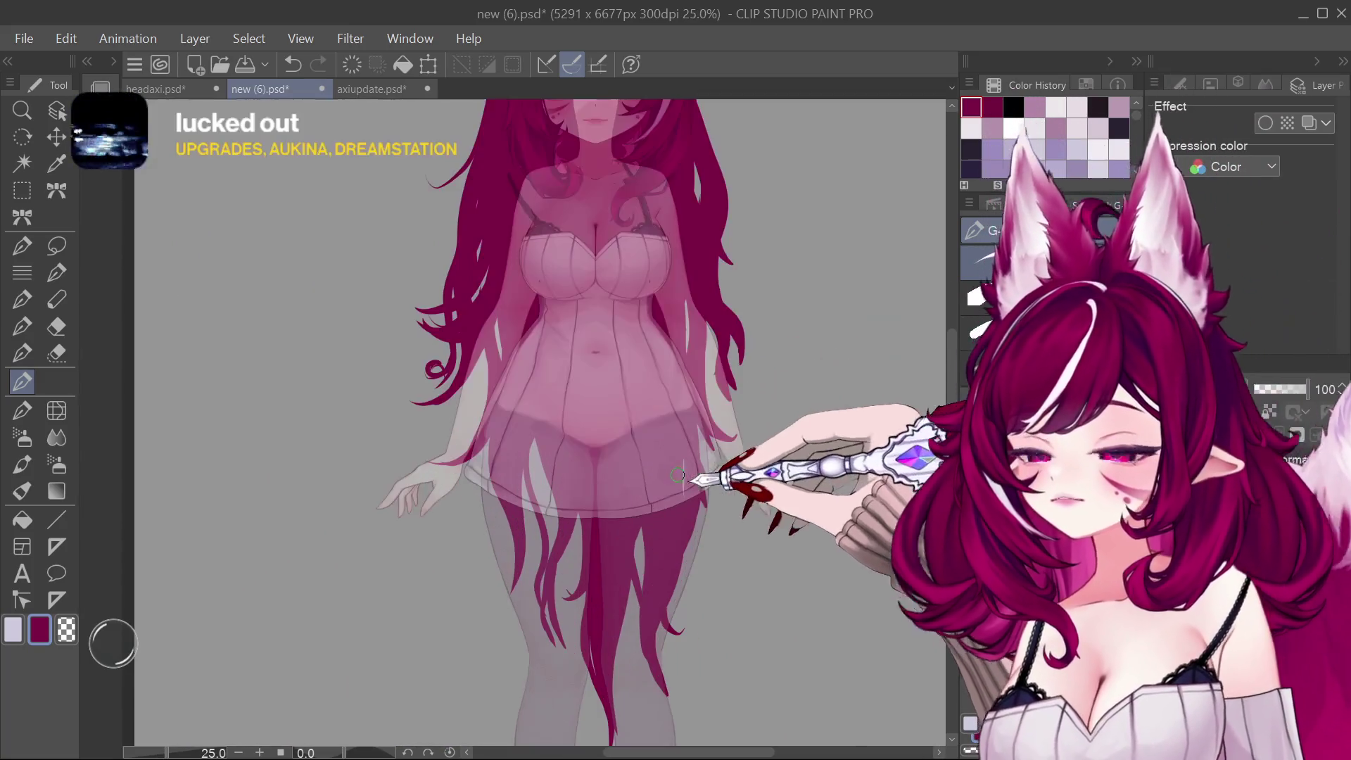
scroll(687, 534, down, 3)
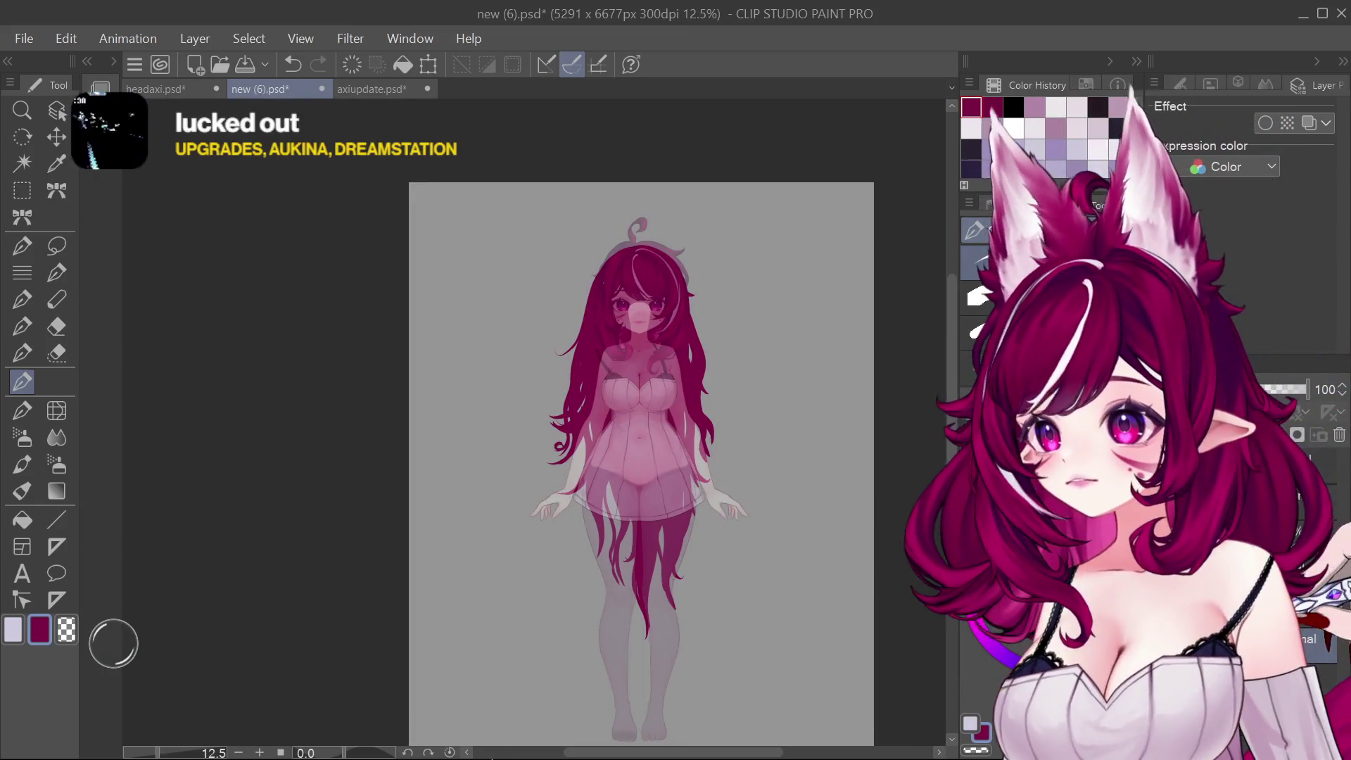
Step: Switch to the Liquify tool to push the long magenta strands into new shapes
click(55, 410)
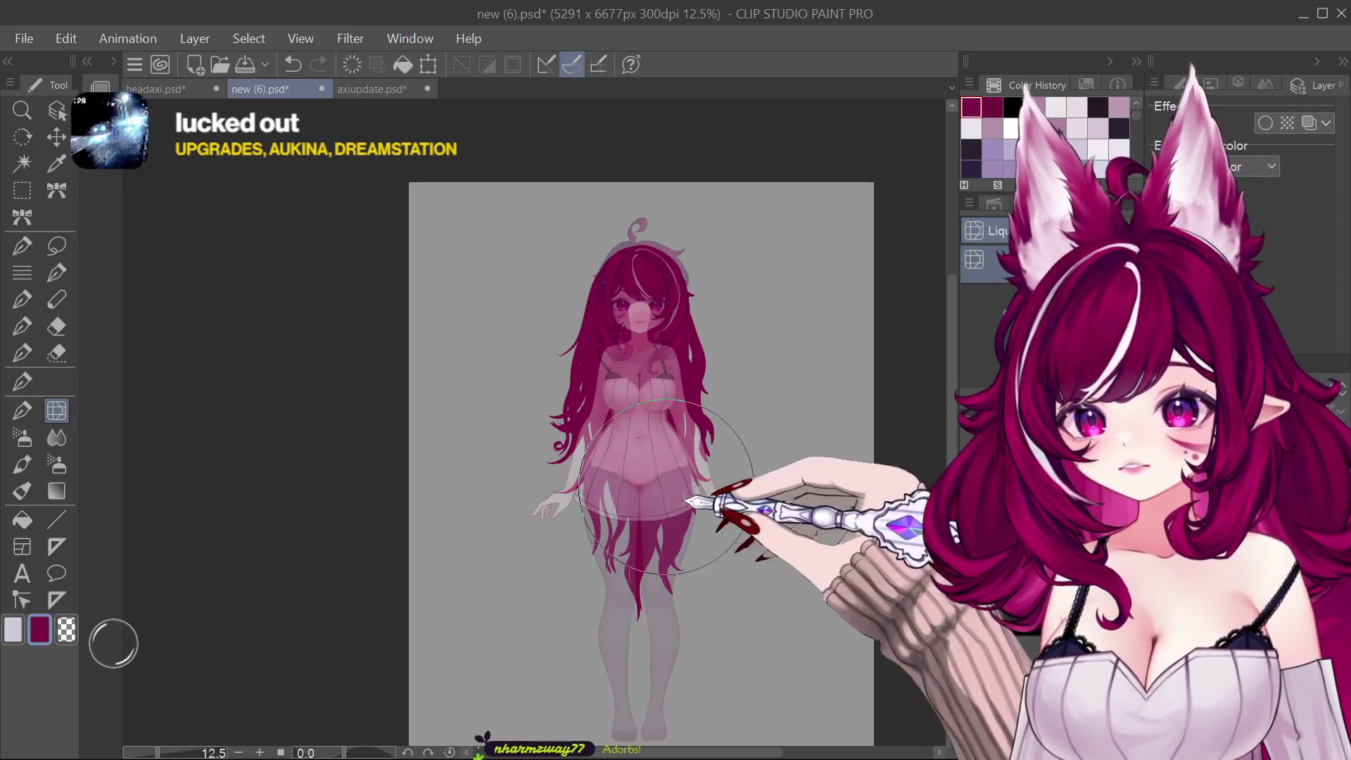
scroll(686, 522, up, 3)
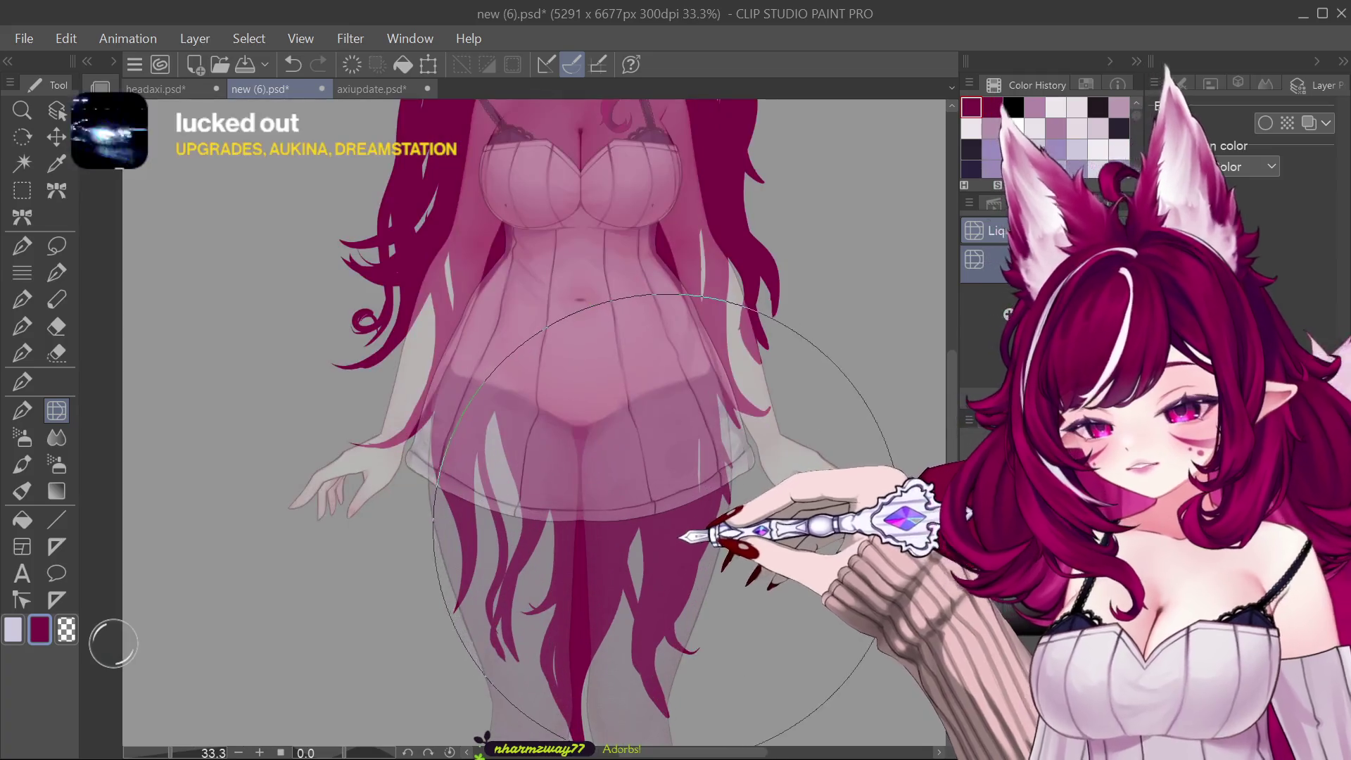
scroll(666, 567, down, 2)
scroll(665, 566, up, 2)
scroll(665, 567, down, 2)
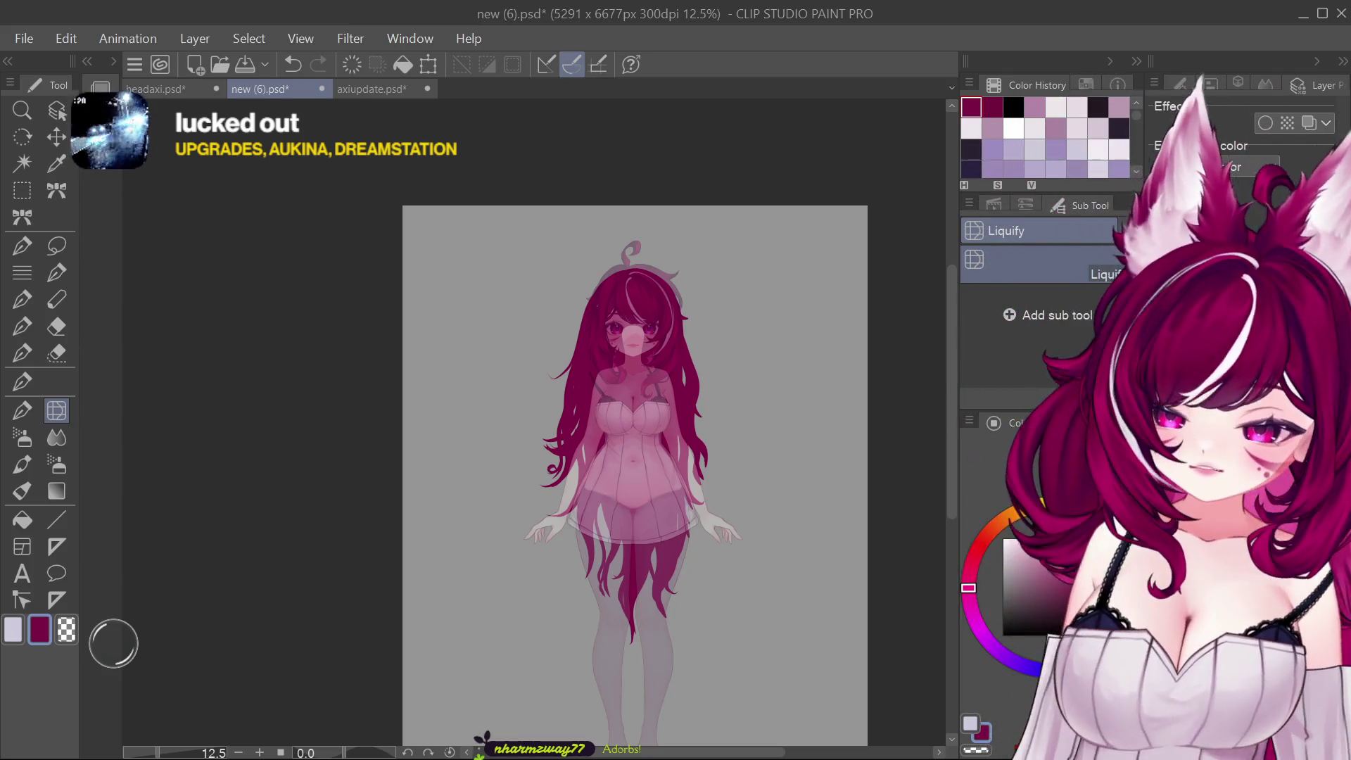
Step: Hide the faded hair sketch overlay and start a free transform (Ctrl+T) on the character art
key(ctrl+z)
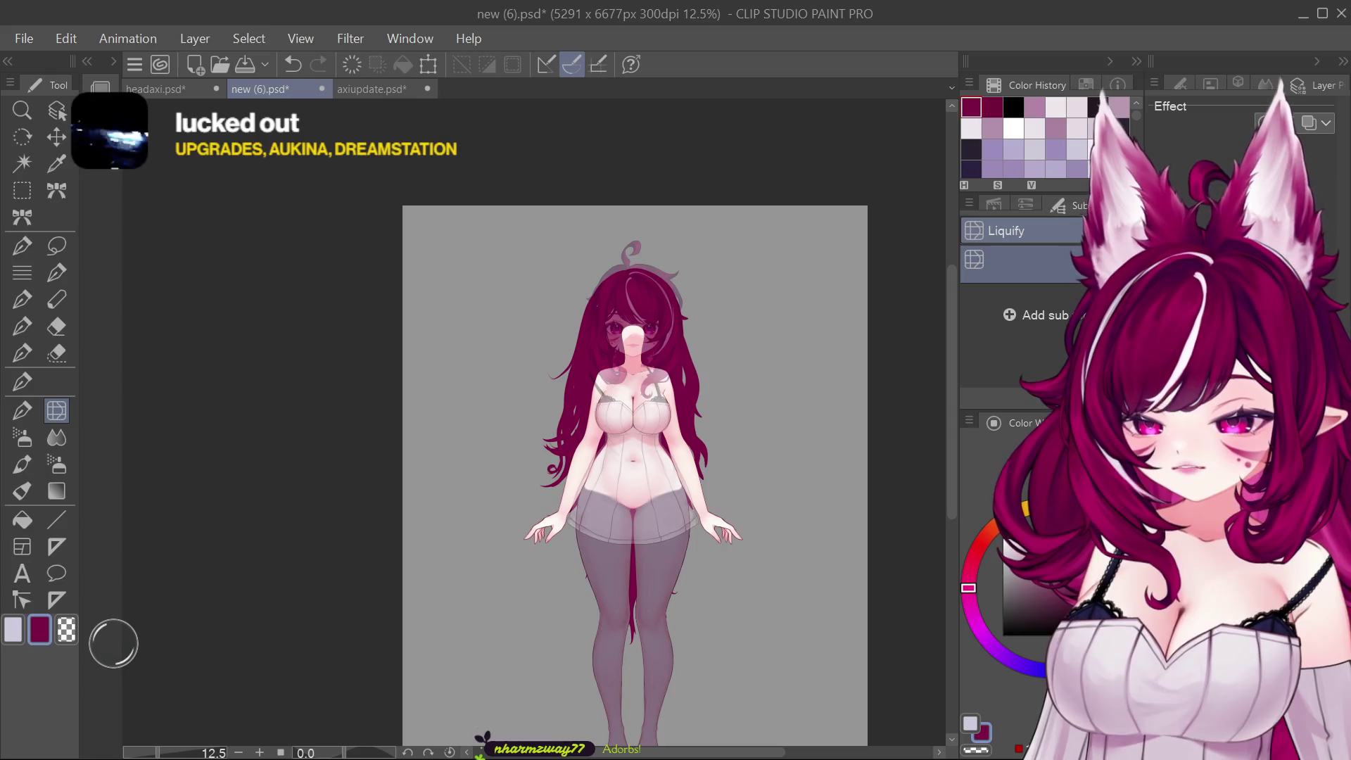
key(ctrl+y)
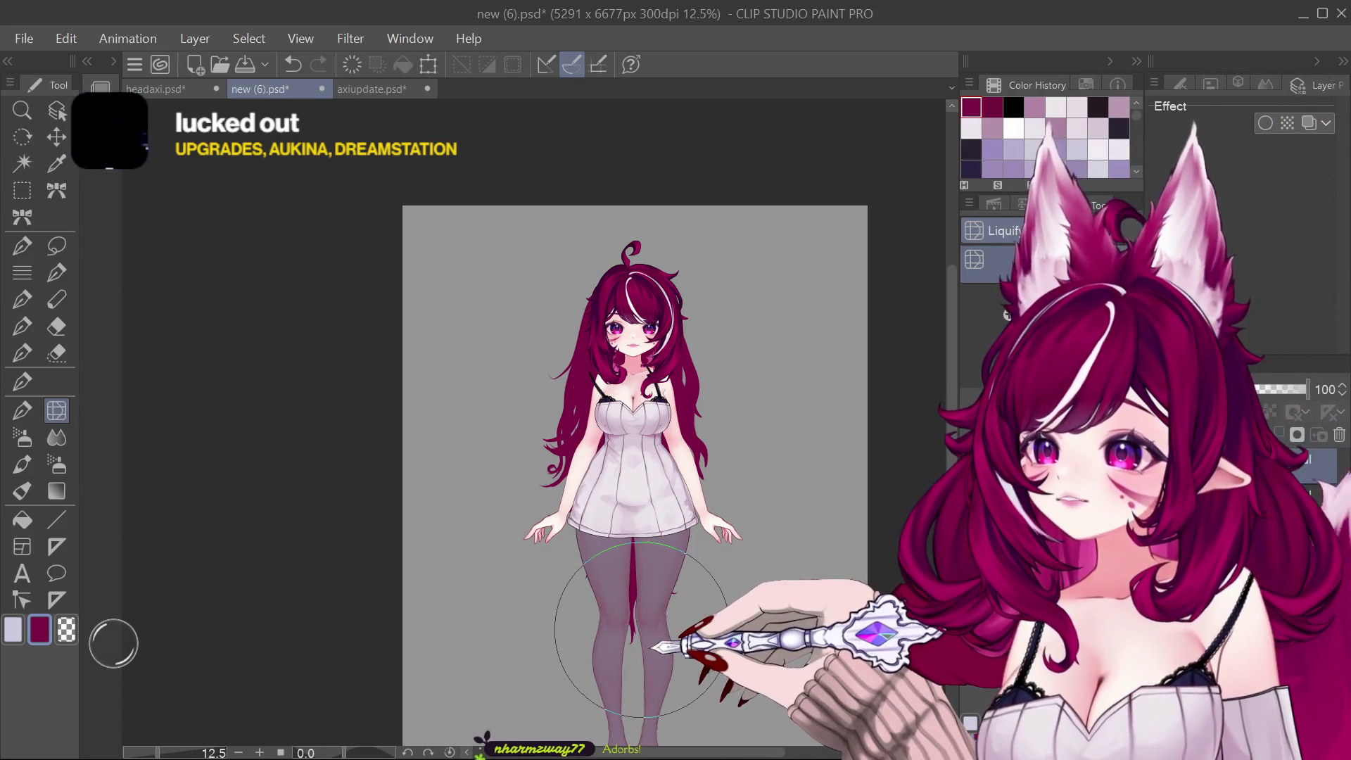
scroll(686, 591, up, 2)
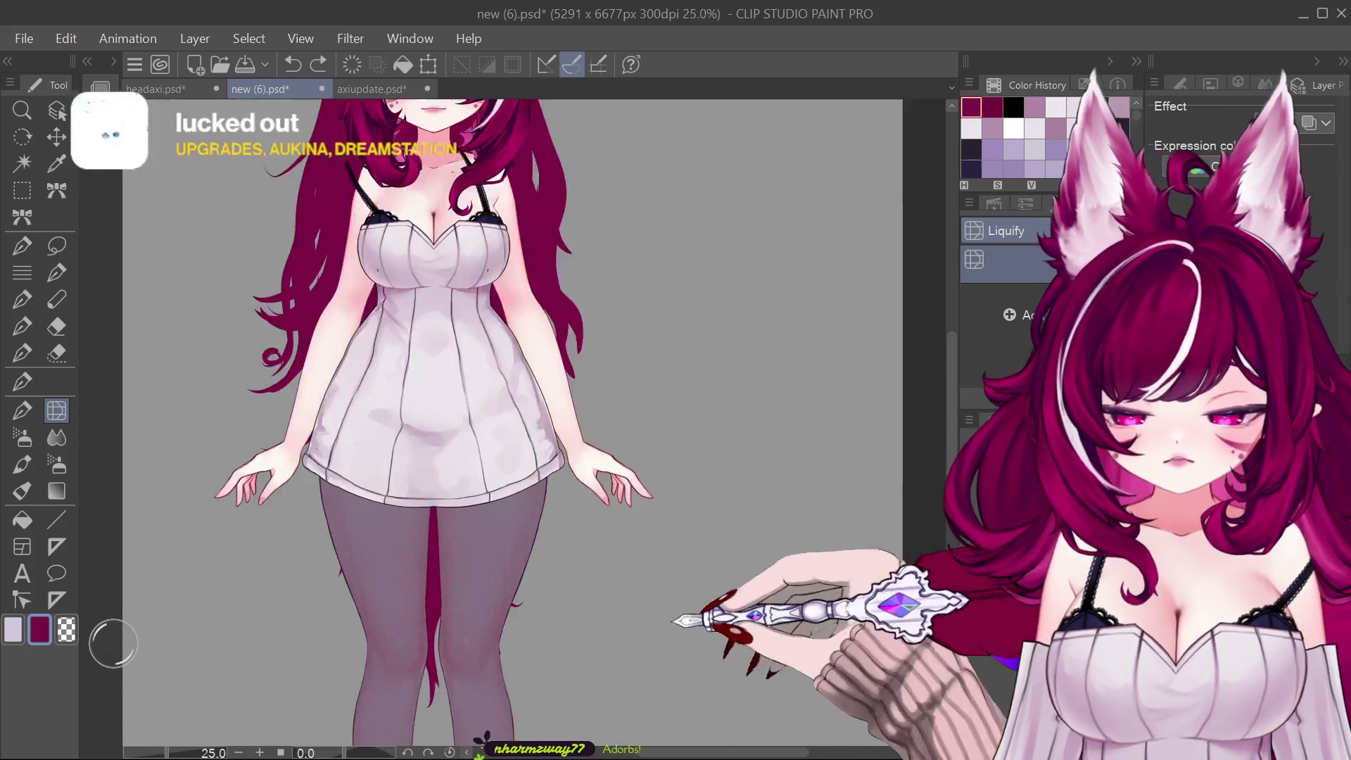
scroll(761, 544, down, 2)
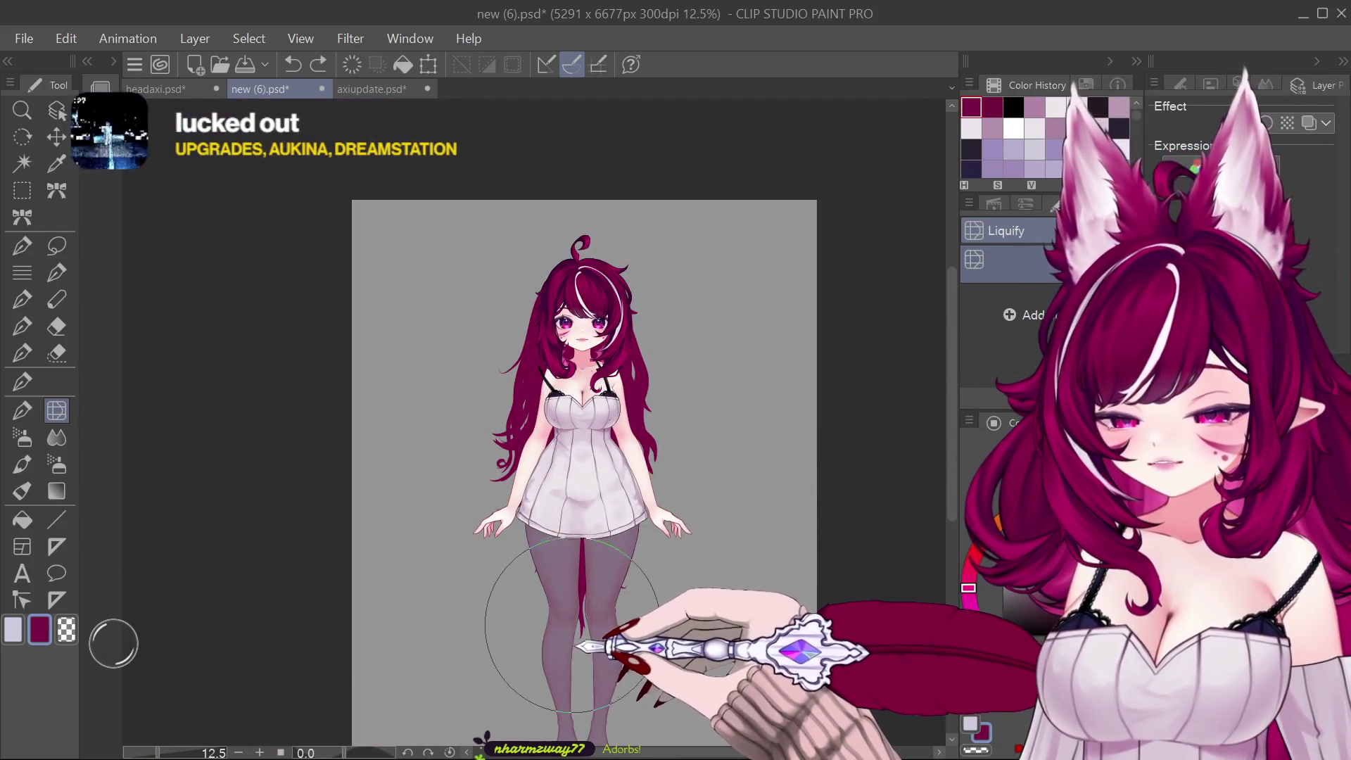
key(ctrl+t)
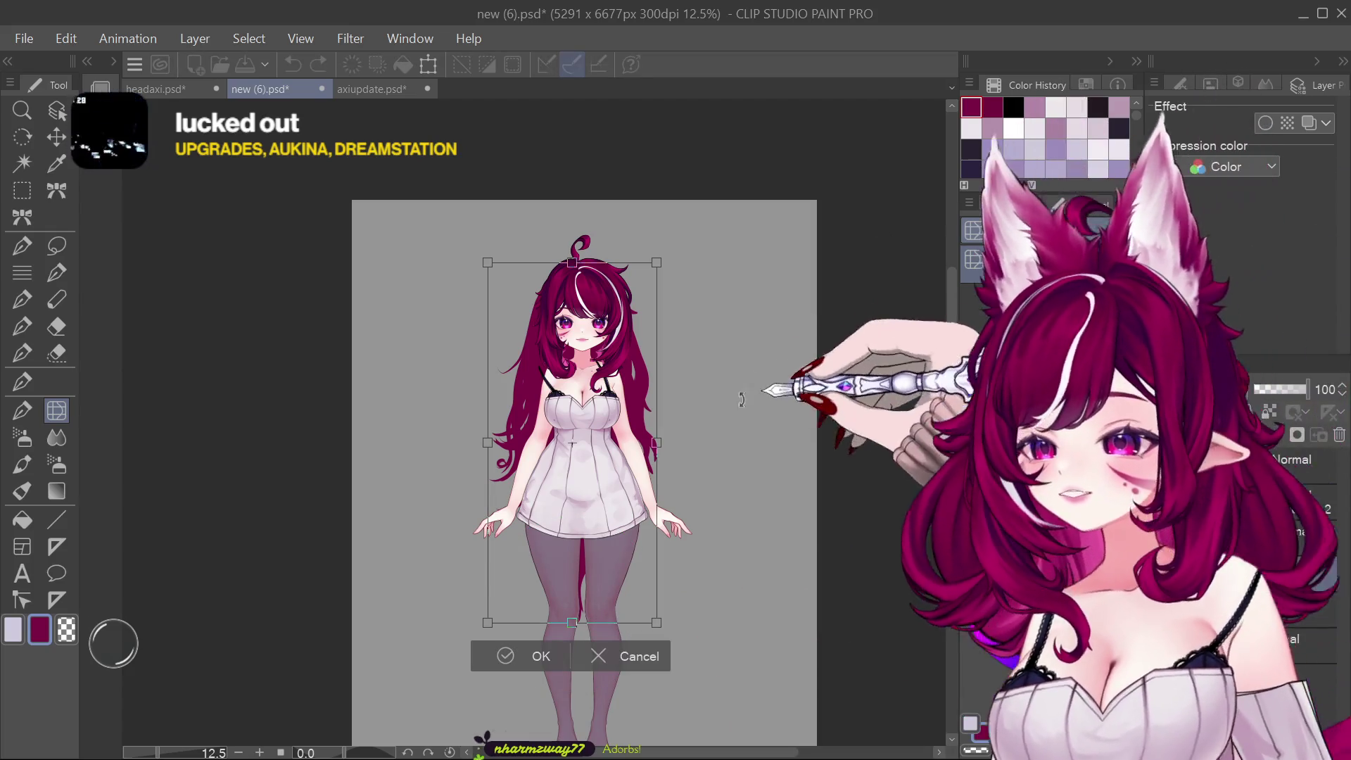
Step: Pull both bottom corners of the artwork outward to flare it wider and apply the transform
drag(656, 623, 667, 623)
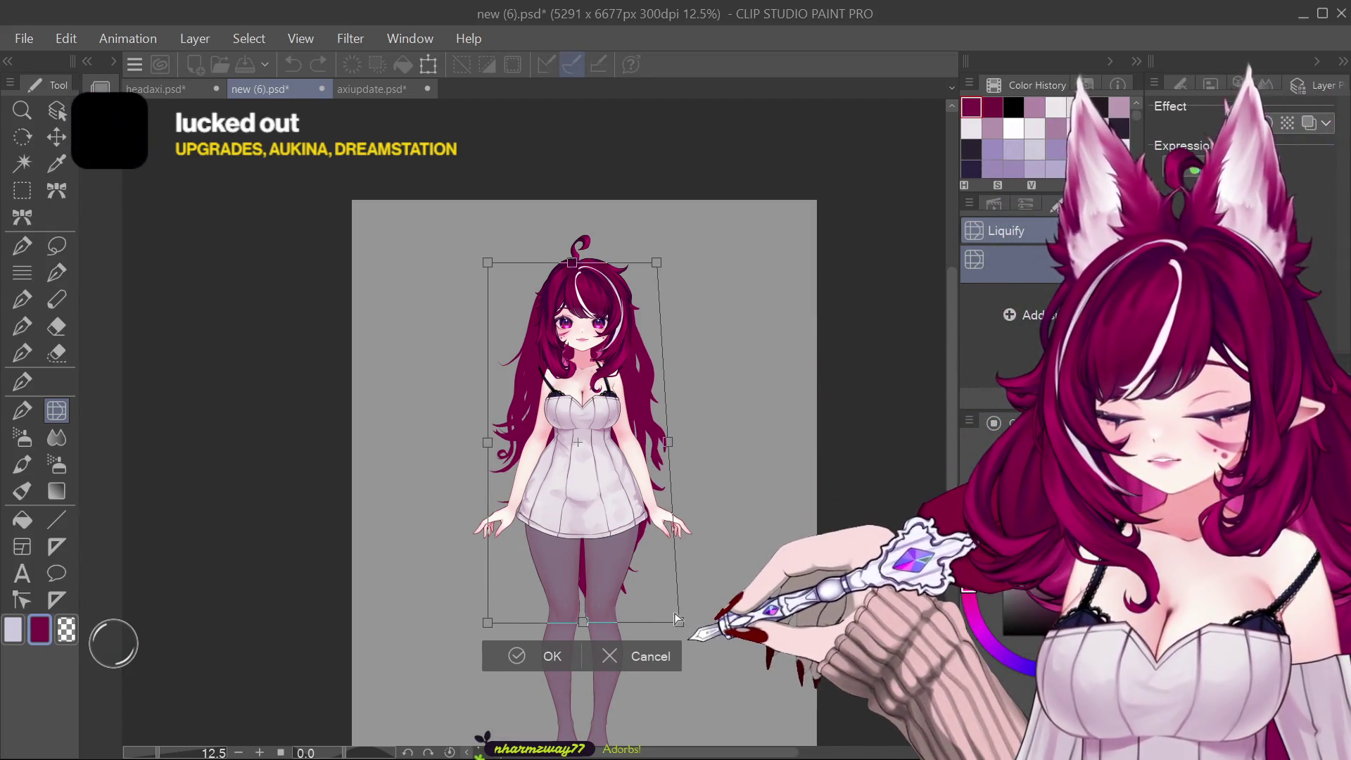
mouse_move(487, 622)
mouse_down()
mouse_move(471, 633)
mouse_move(466, 618)
mouse_up()
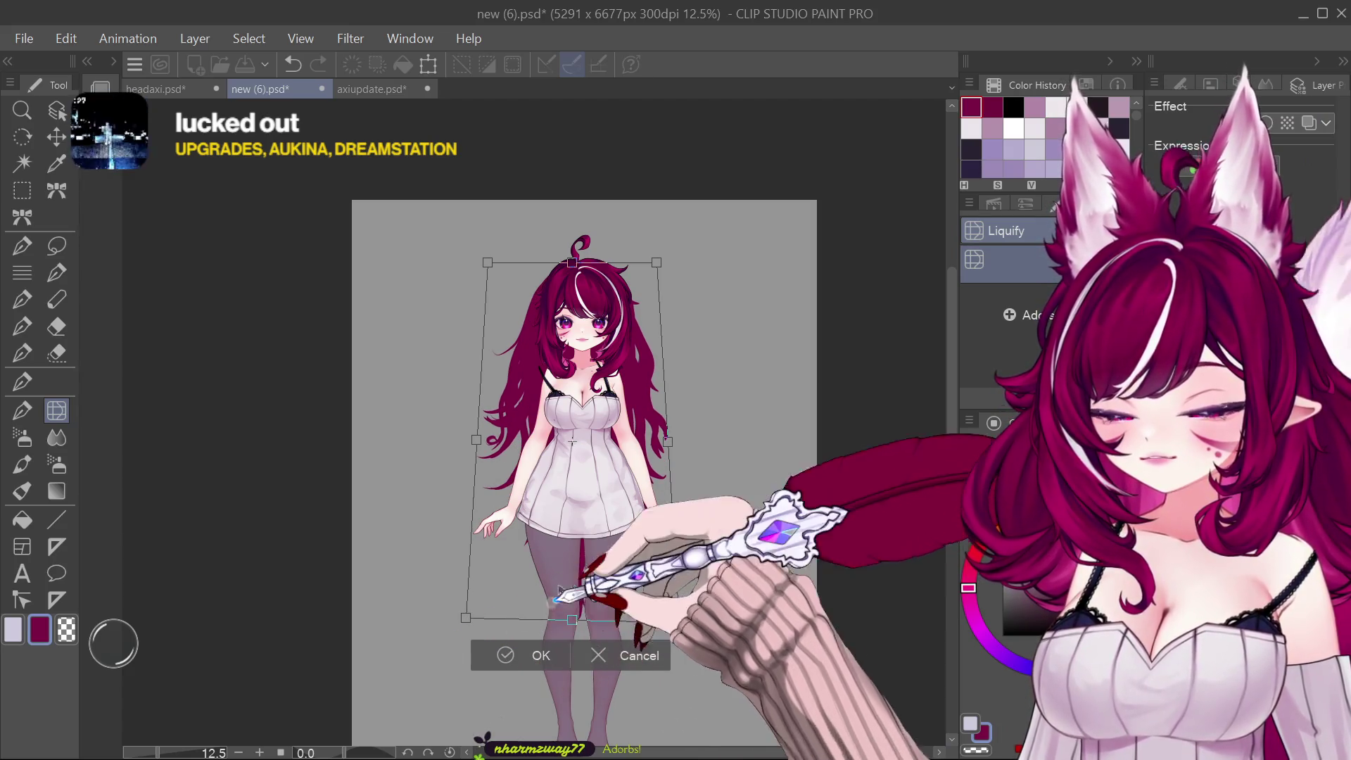
drag(679, 622, 682, 620)
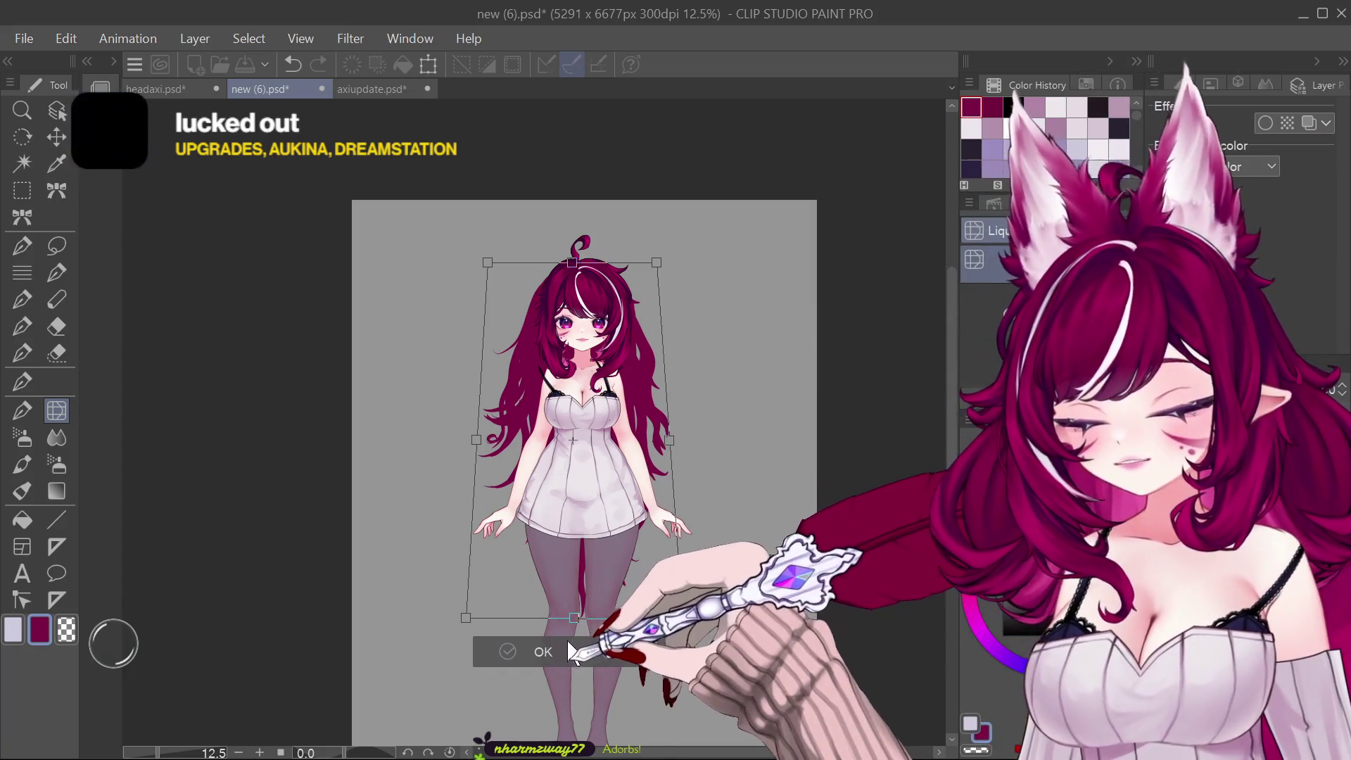
click(542, 652)
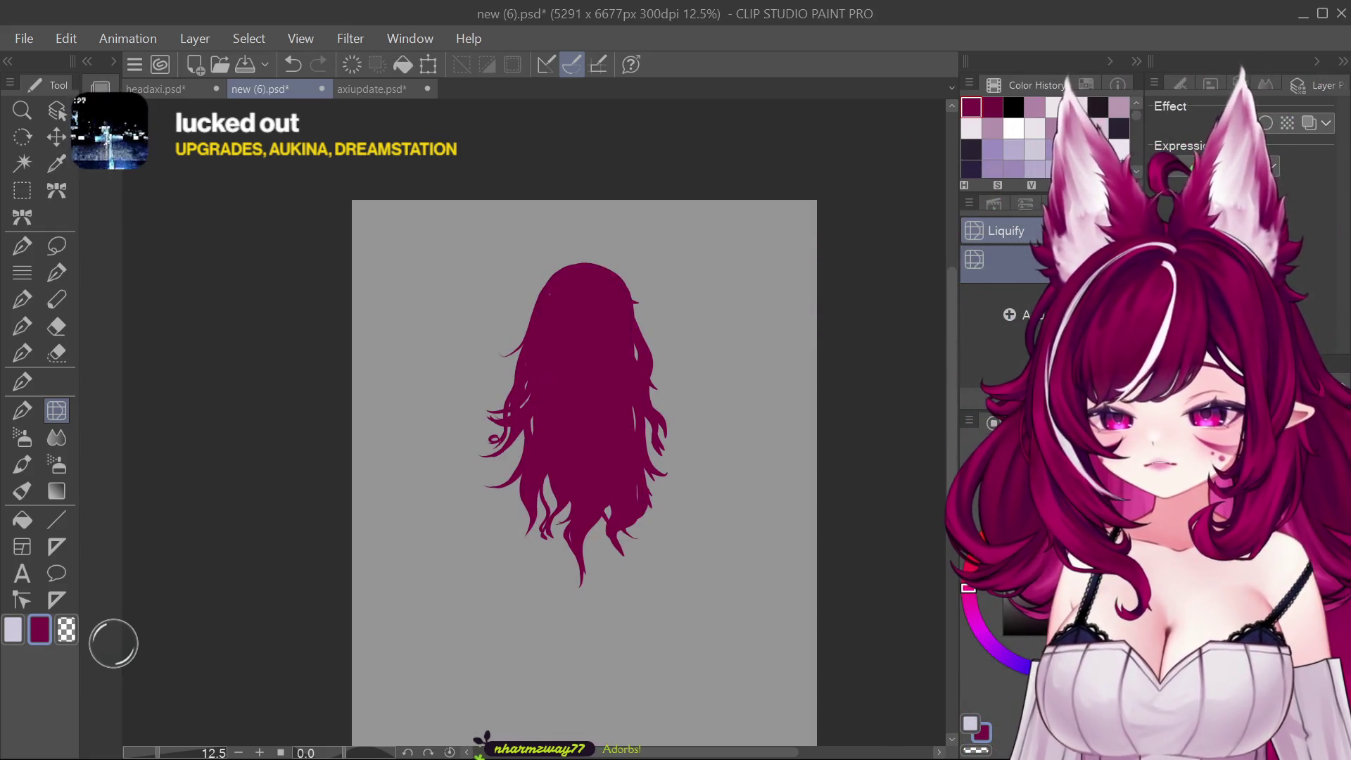
key(ctrl+z)
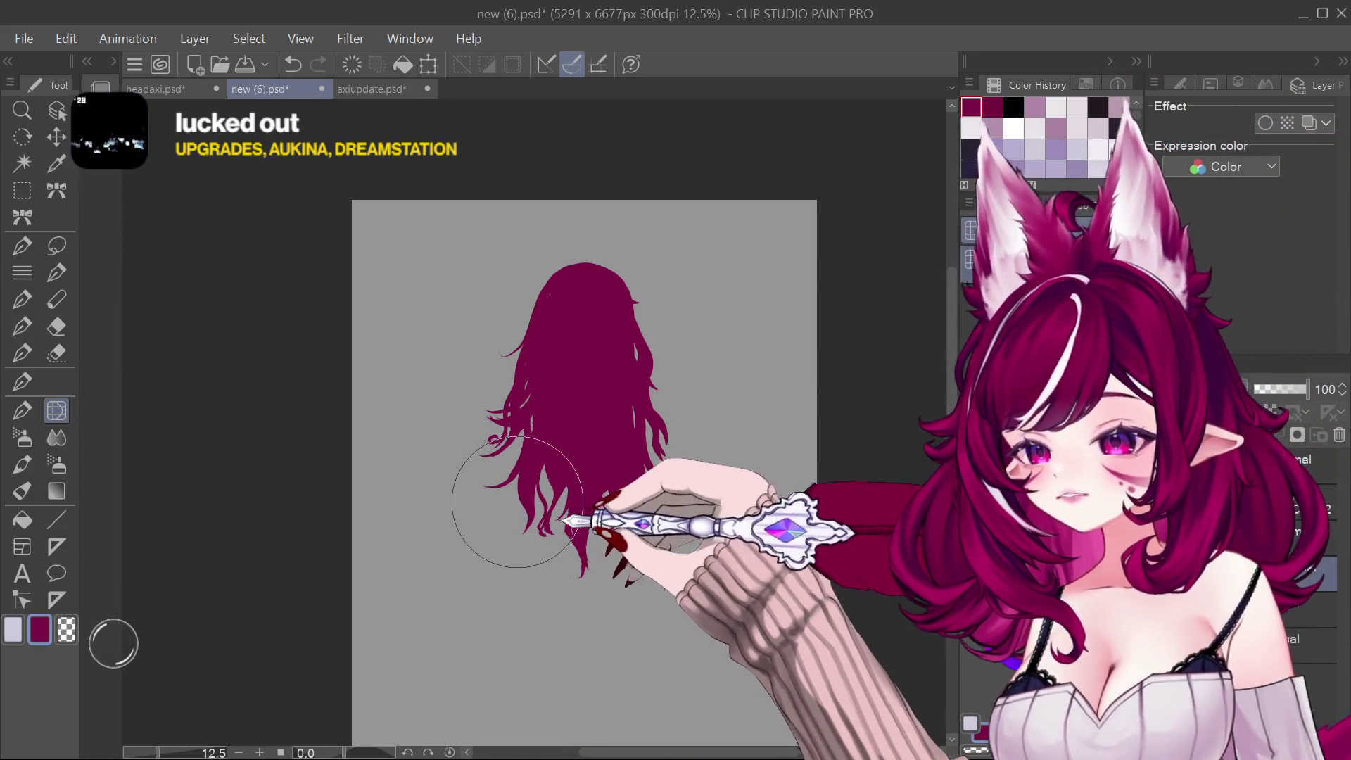
key(ctrl+z)
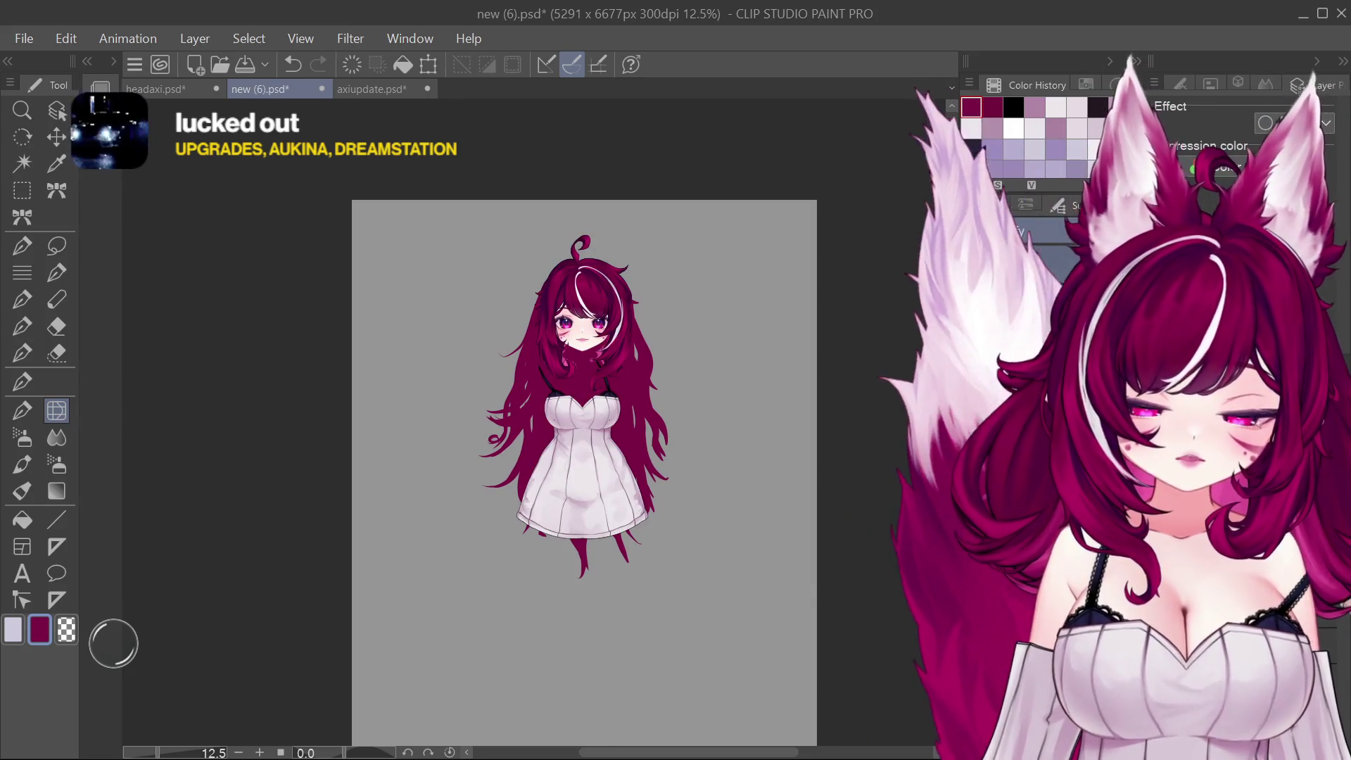
Step: Restore the character parts, then paint a long dark strand and a short light strand down the right pigtail
key(ctrl+z)
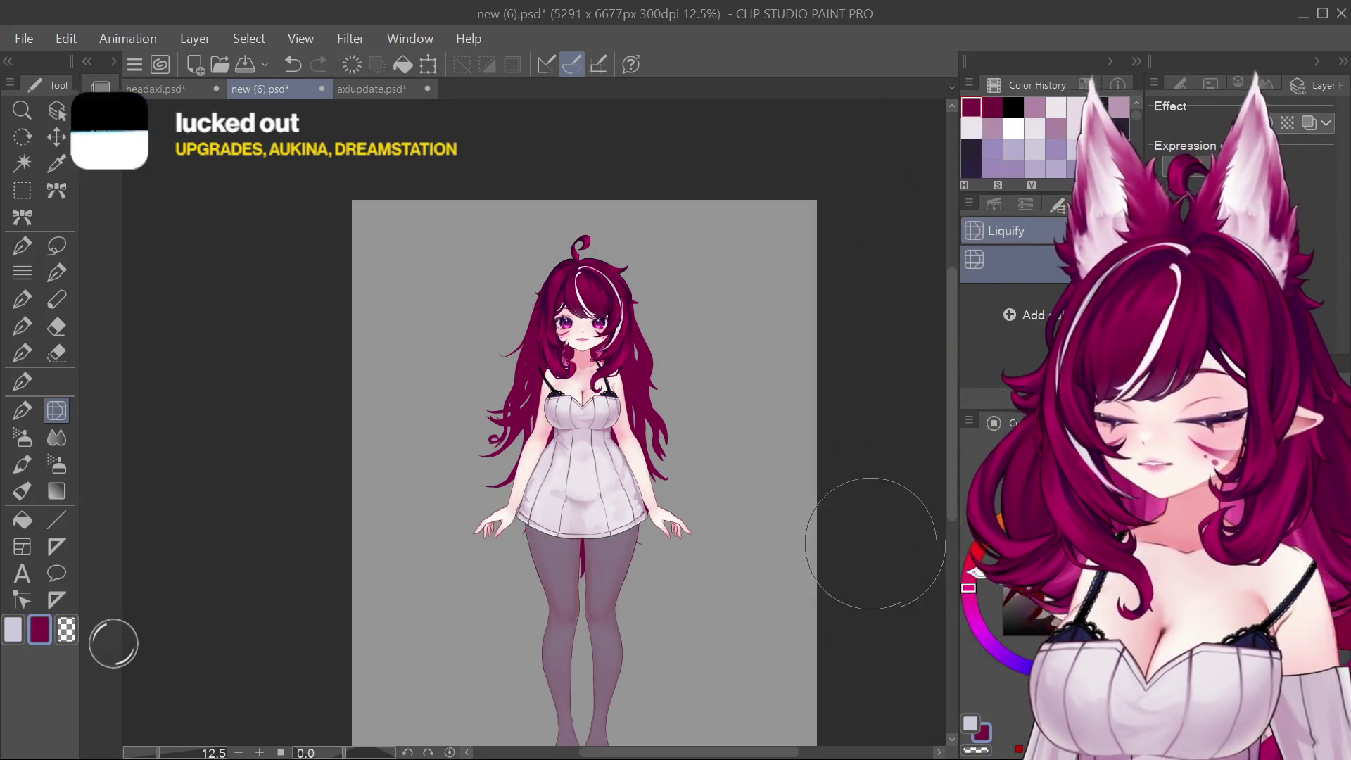
scroll(729, 449, down, 2)
scroll(664, 491, up, 4)
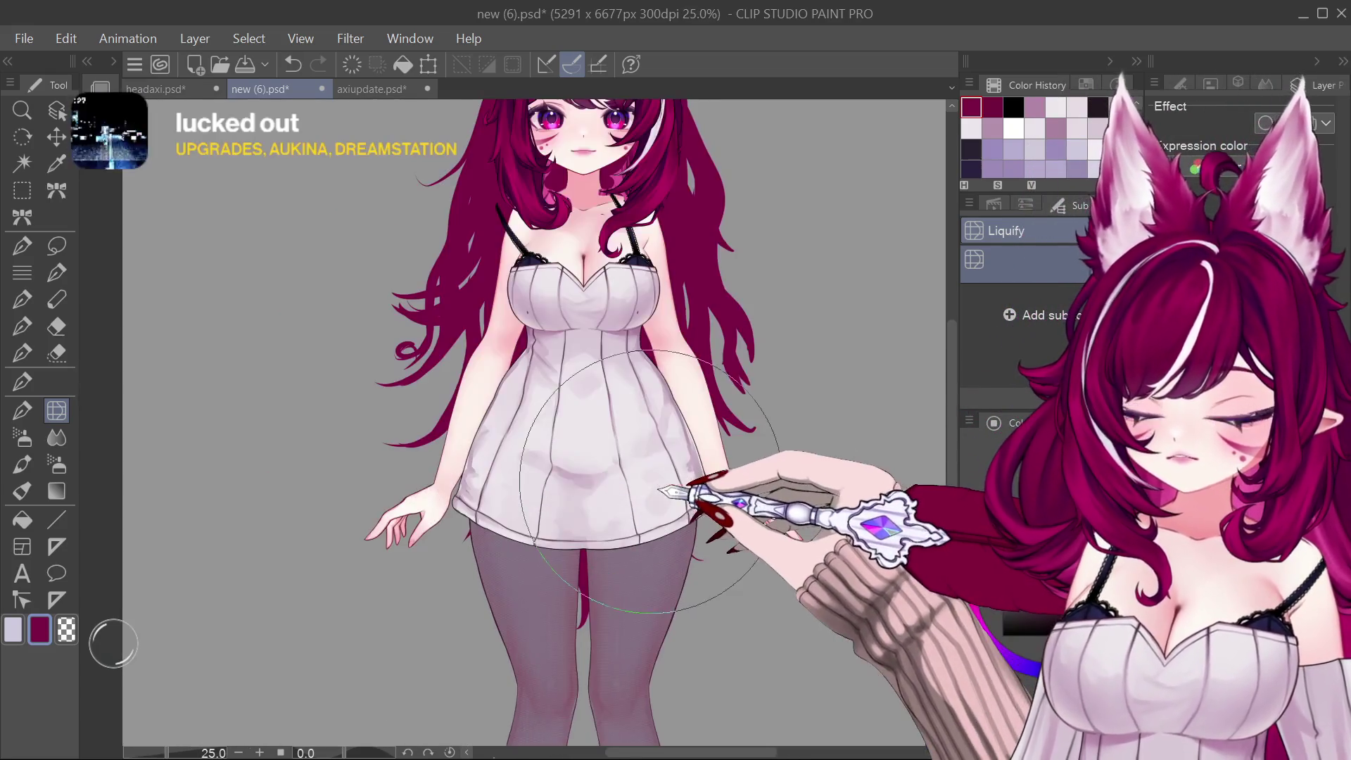
scroll(675, 476, down, 5)
scroll(724, 468, up, 5)
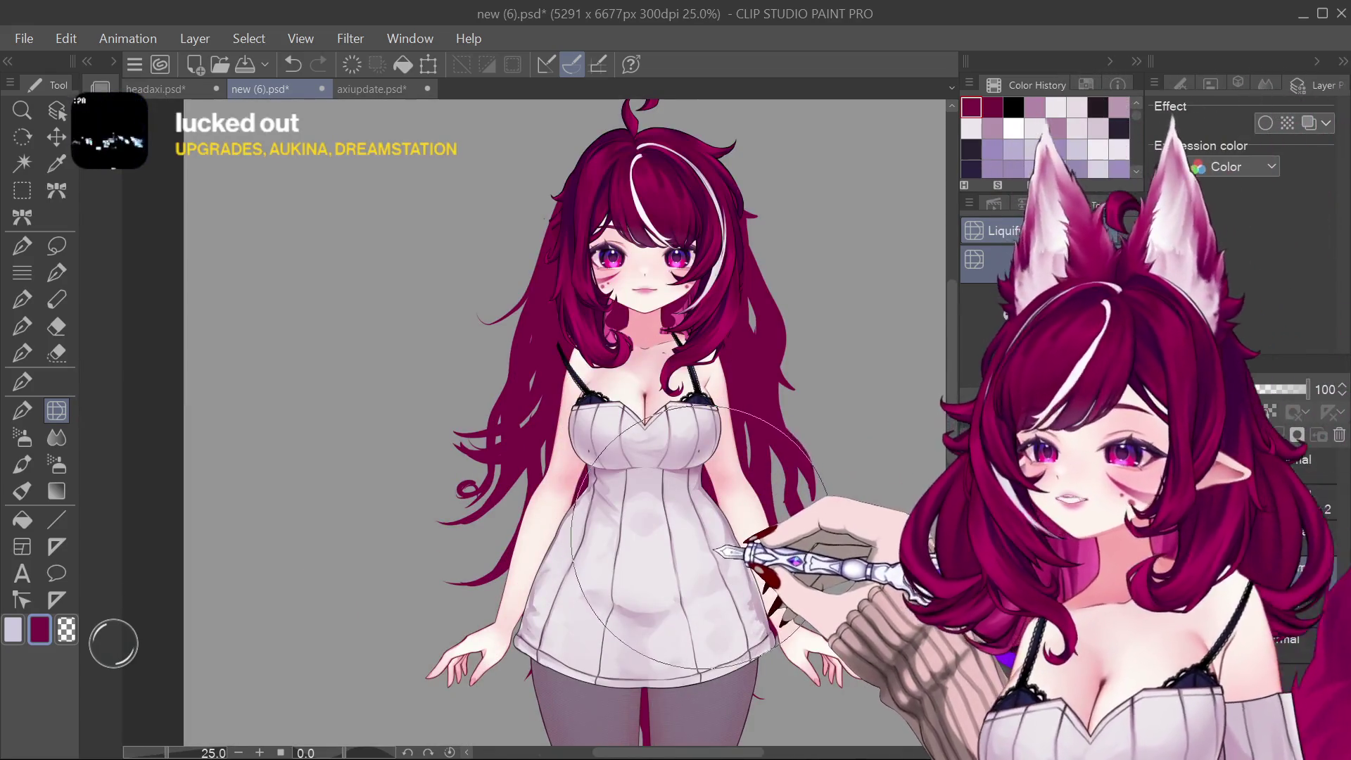
scroll(705, 528, down, 5)
scroll(702, 496, up, 5)
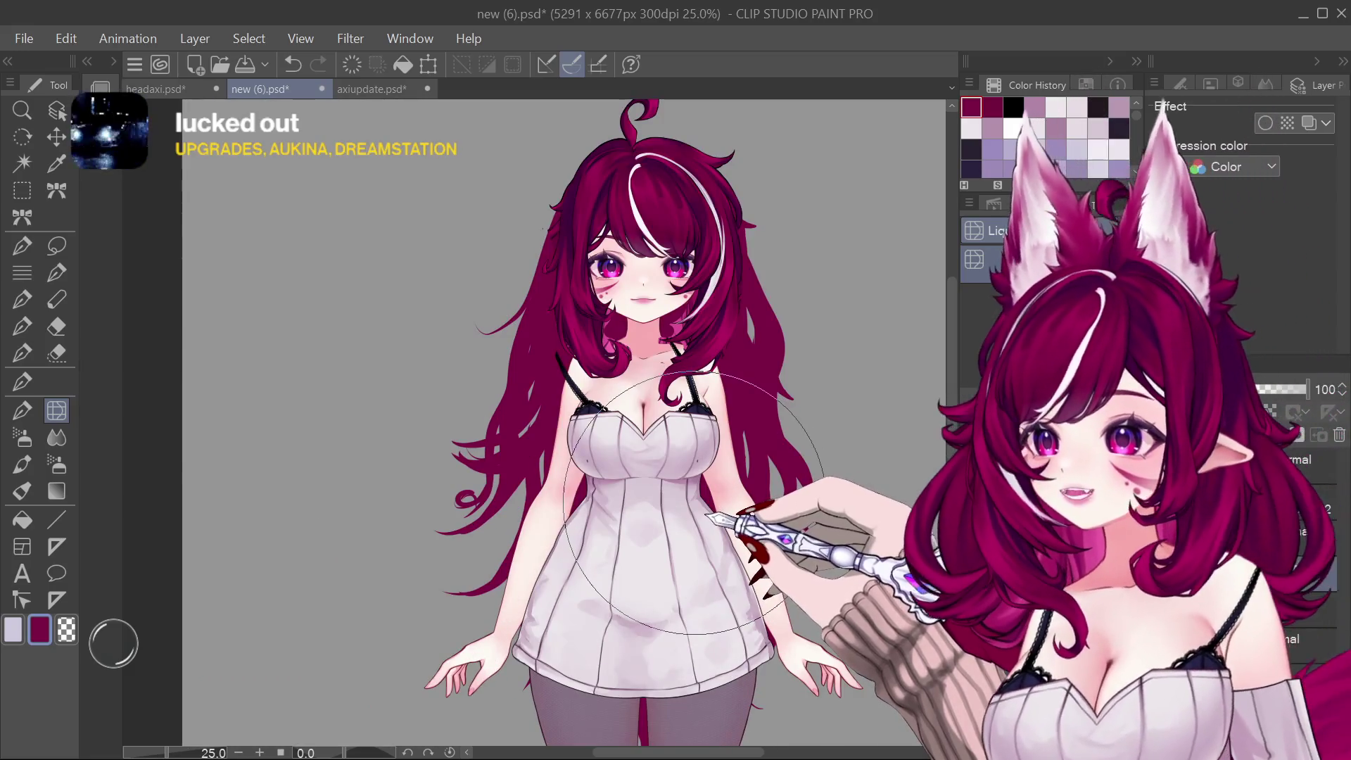
scroll(696, 501, down, 3)
scroll(697, 500, up, 3)
scroll(655, 493, down, 3)
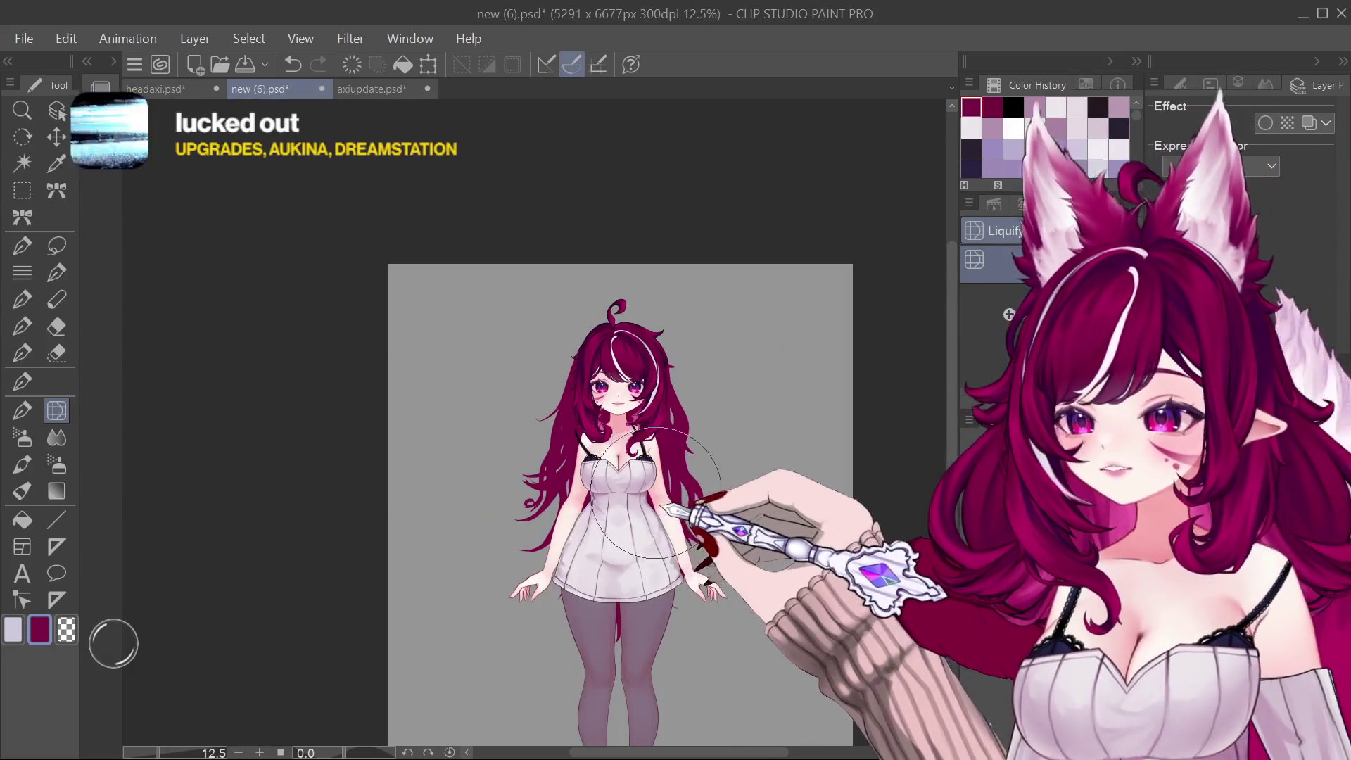
scroll(657, 493, up, 3)
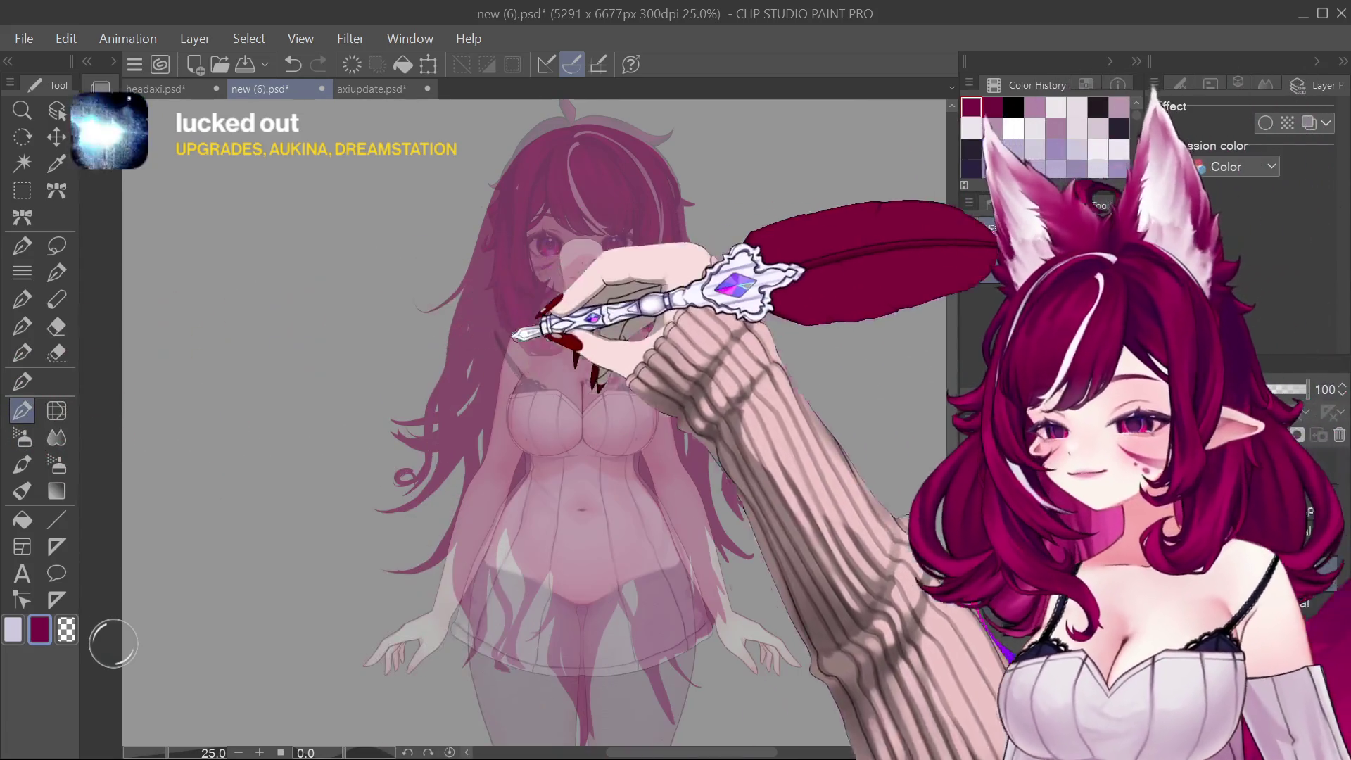
mouse_move(633, 116)
mouse_down()
mouse_move(715, 348)
mouse_move(719, 410)
mouse_up()
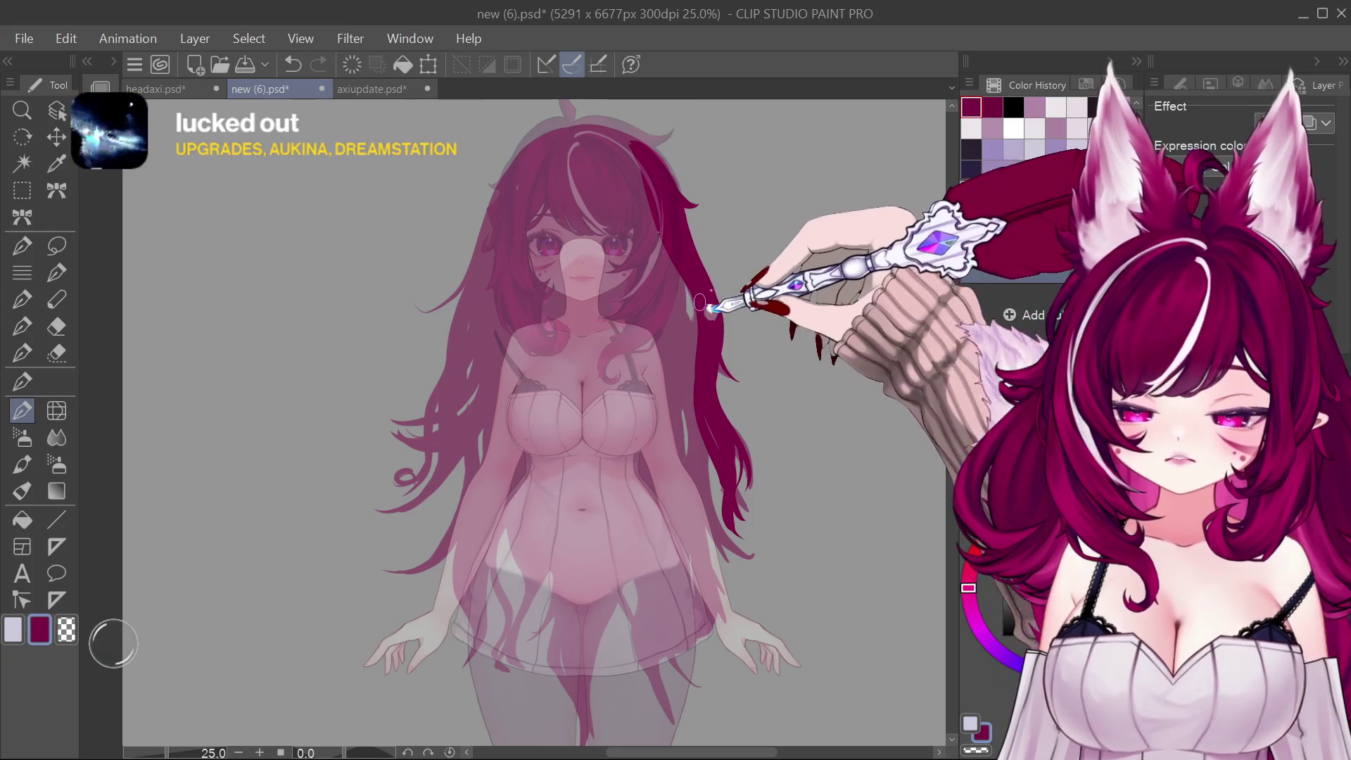
drag(667, 185, 657, 212)
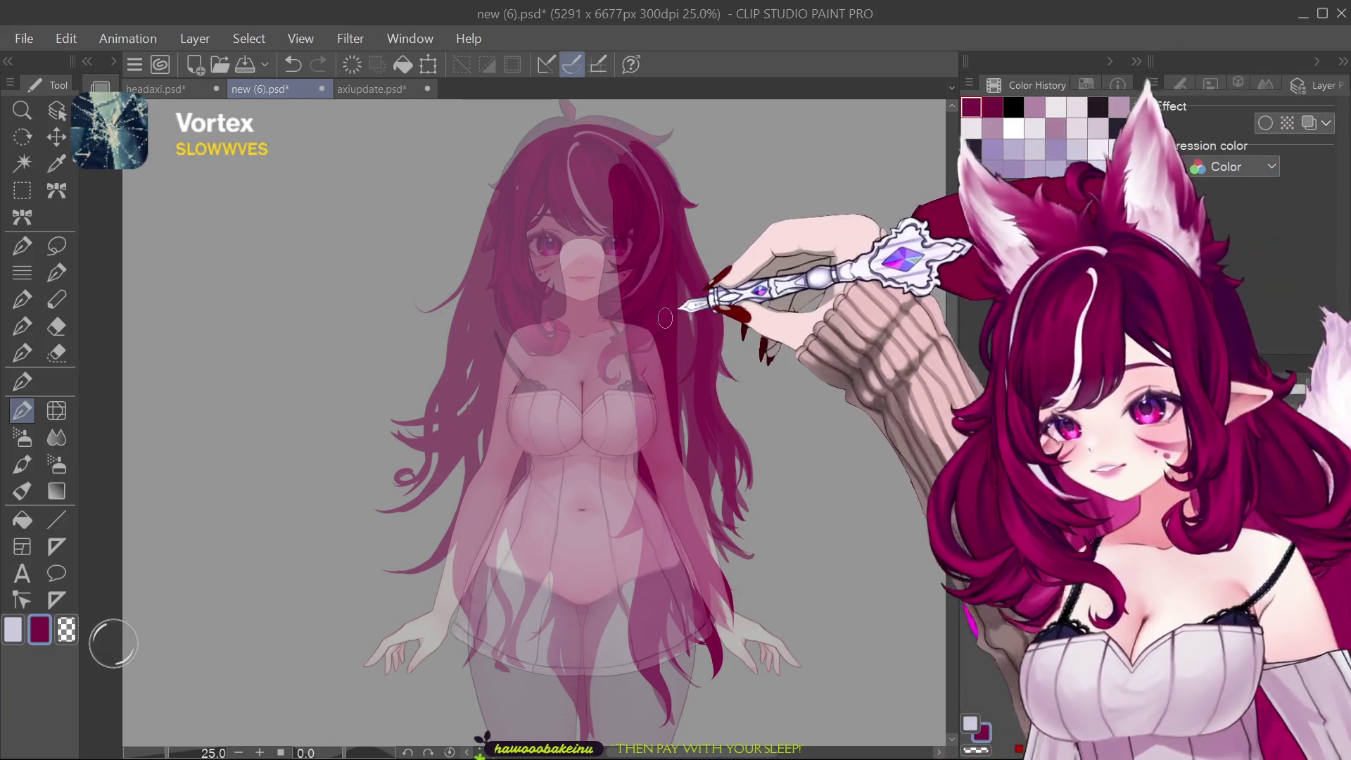
scroll(679, 306, down, 2)
scroll(679, 306, up, 2)
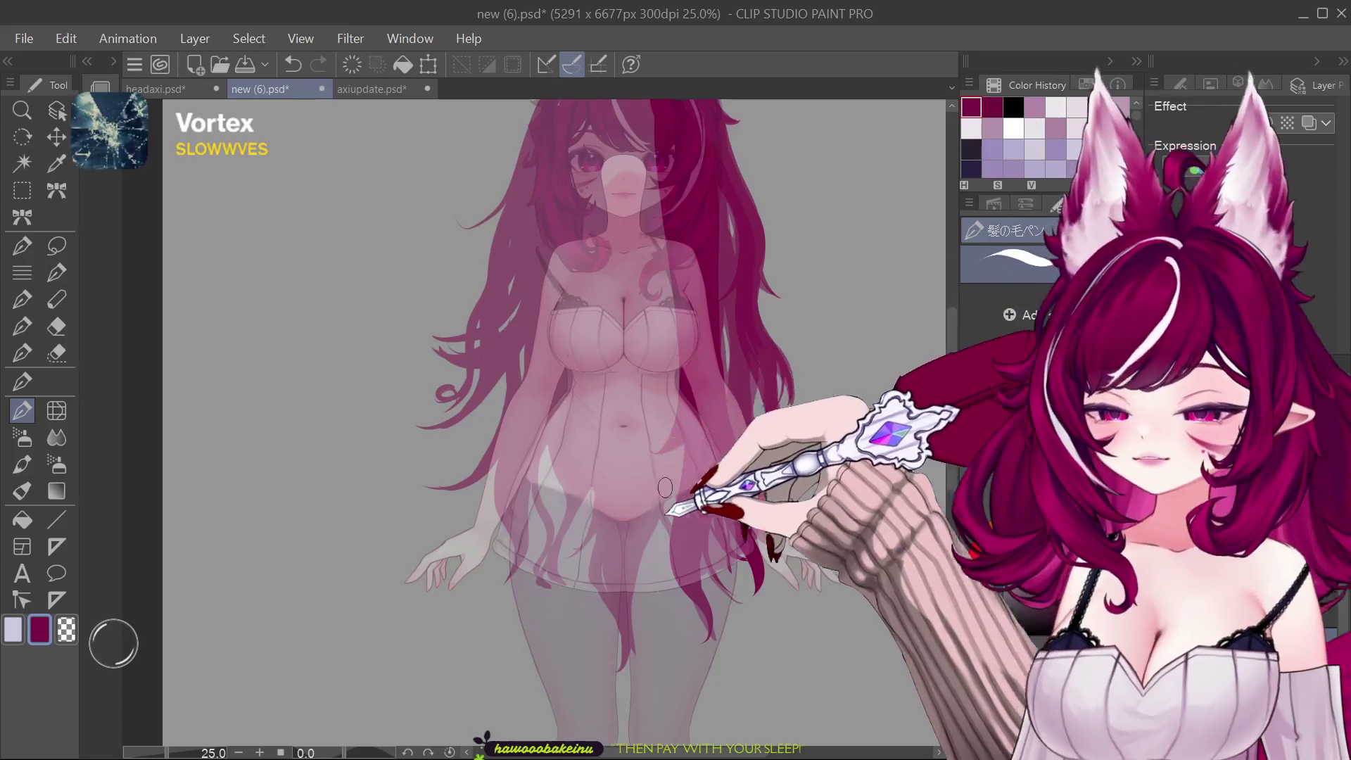
scroll(678, 305, down, 2)
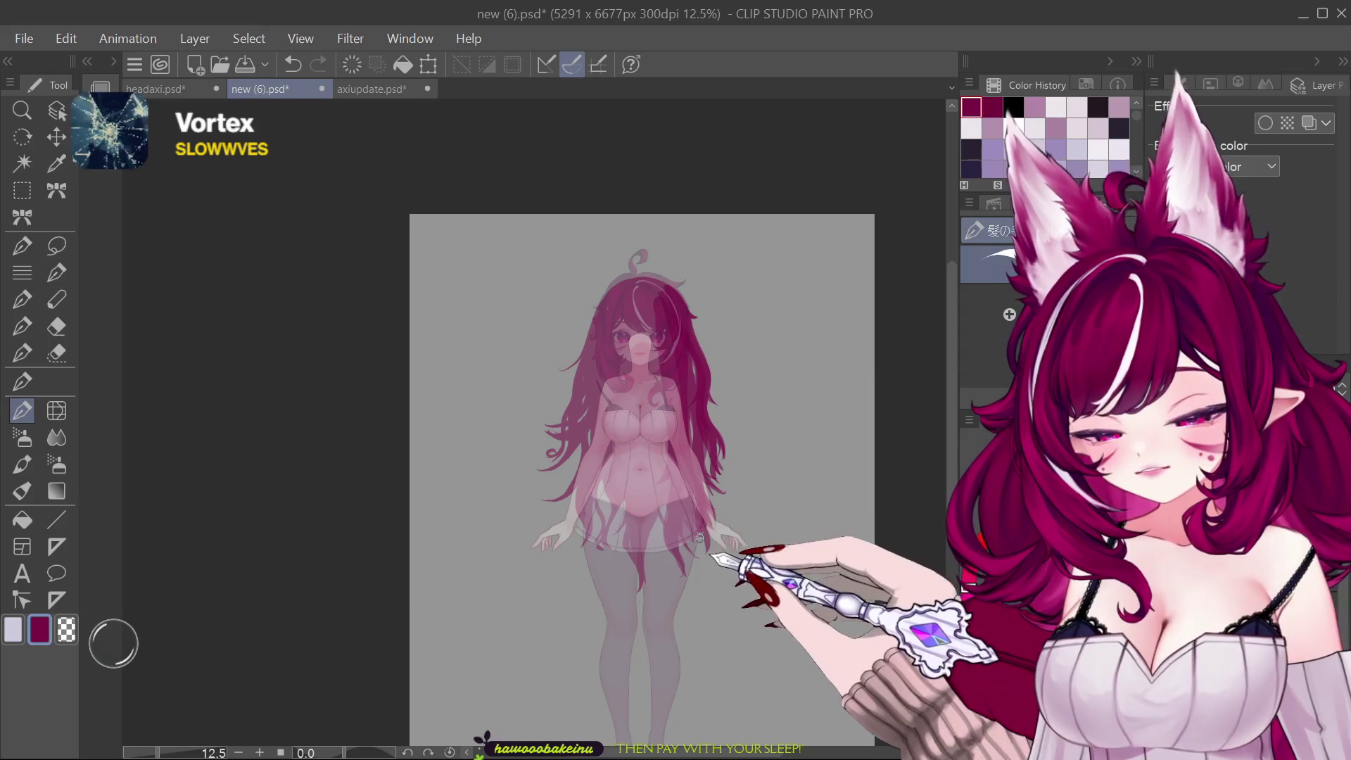
scroll(686, 526, up, 2)
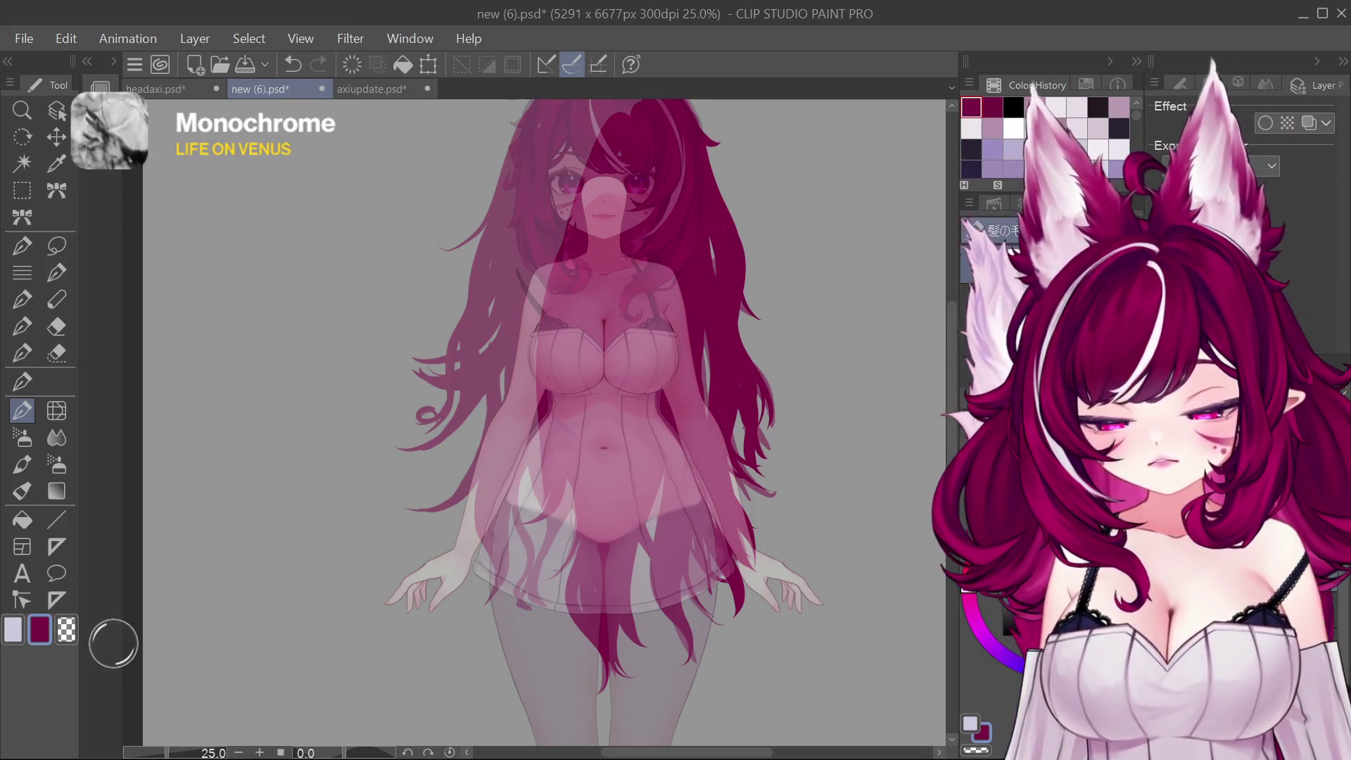
Step: Move the strand layer left onto the left pigtail, nudge it into alignment and confirm the position
key(ctrl+z)
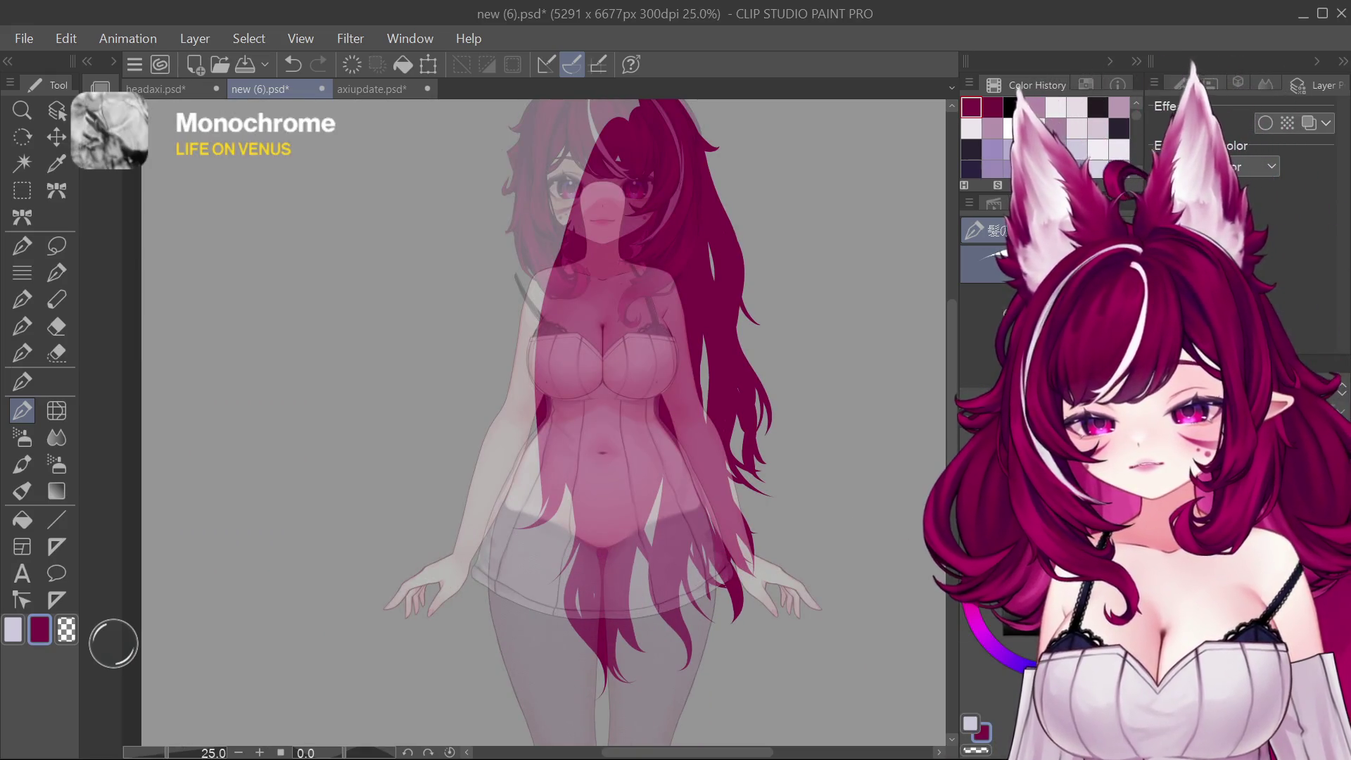
key(ctrl+shift+t)
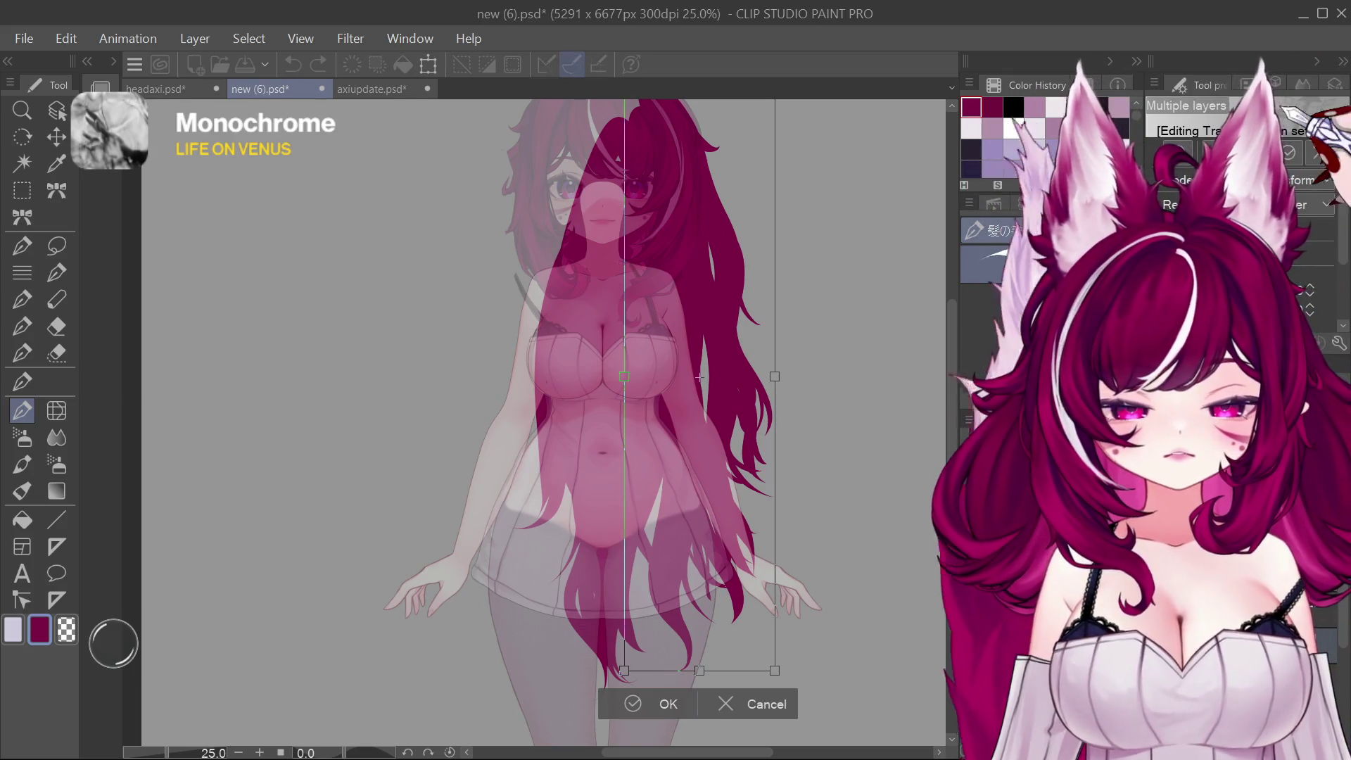
drag(708, 595, 520, 607)
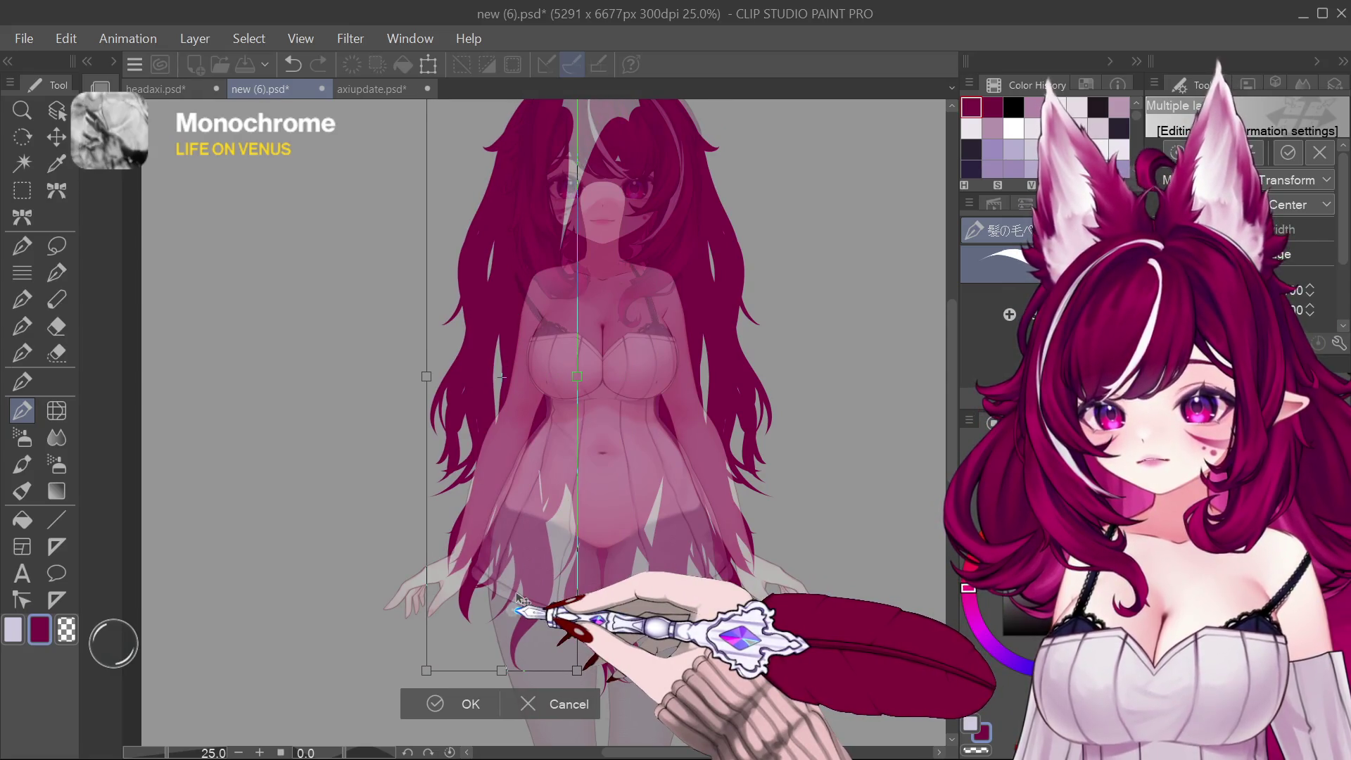
drag(520, 607, 526, 610)
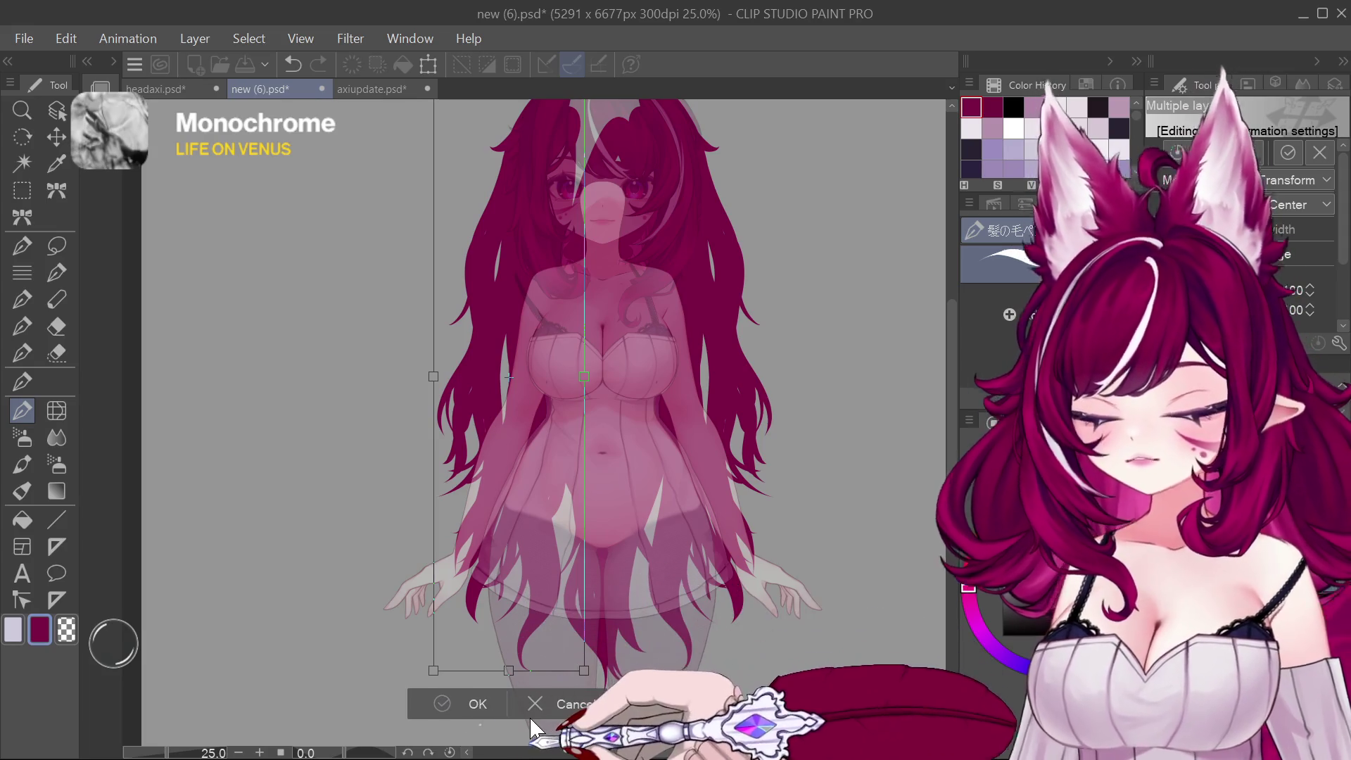
key(Return)
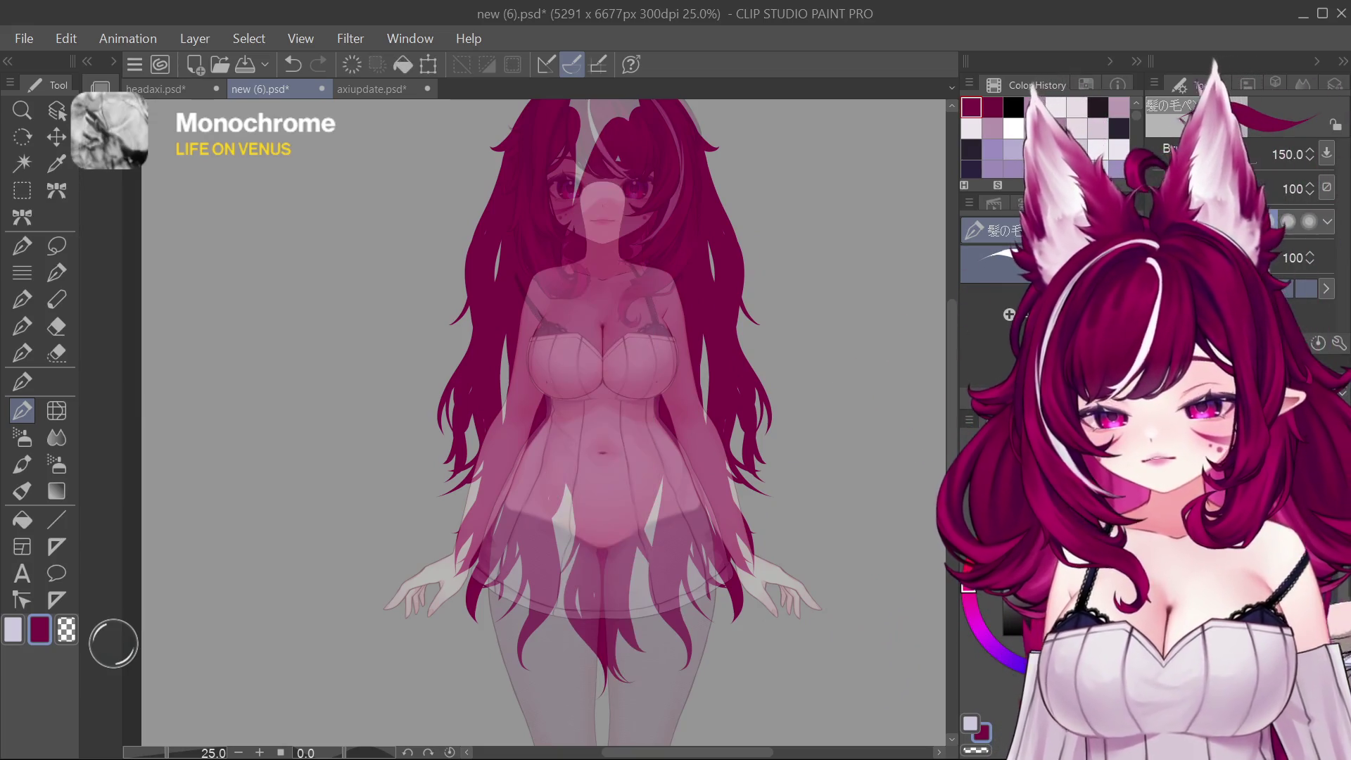
key(bracketright)
key(bracketright)
key(bracketright)
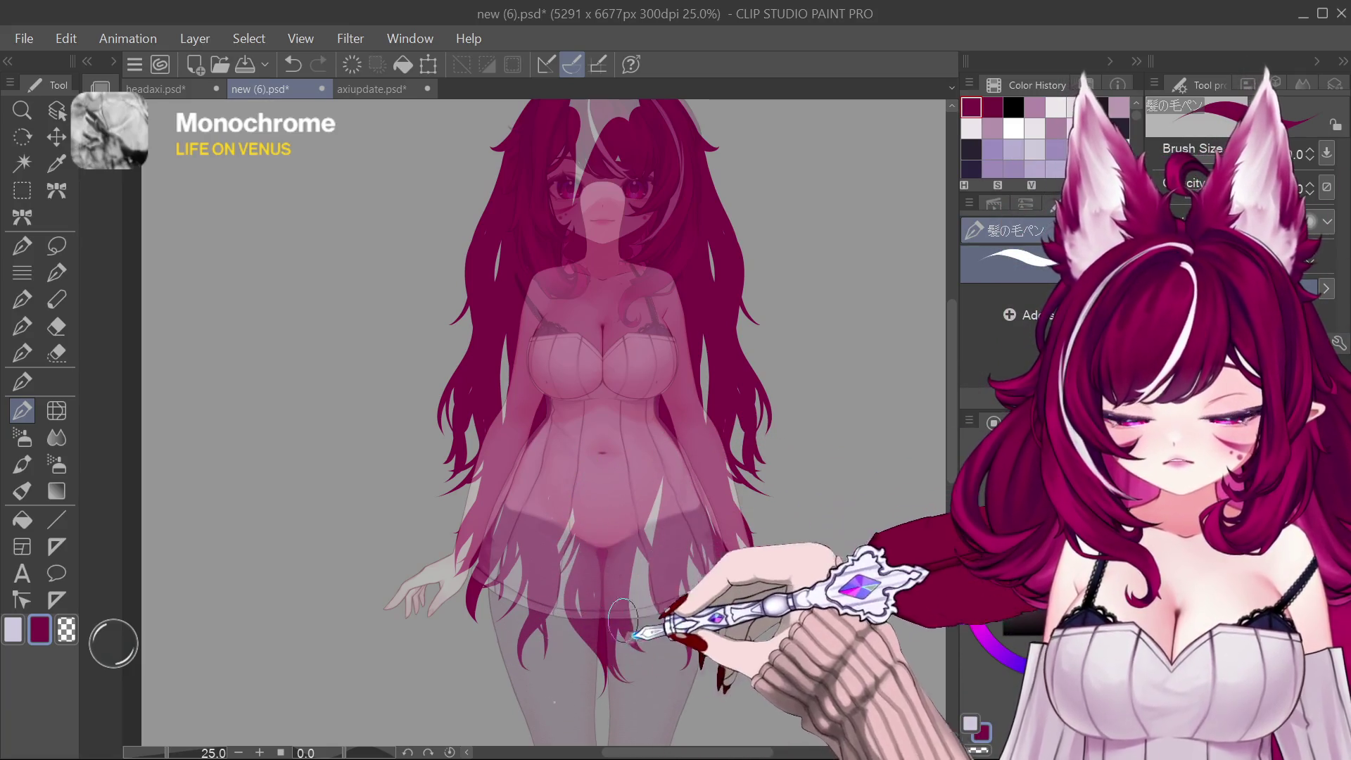
scroll(695, 571, down, 3)
scroll(691, 575, up, 3)
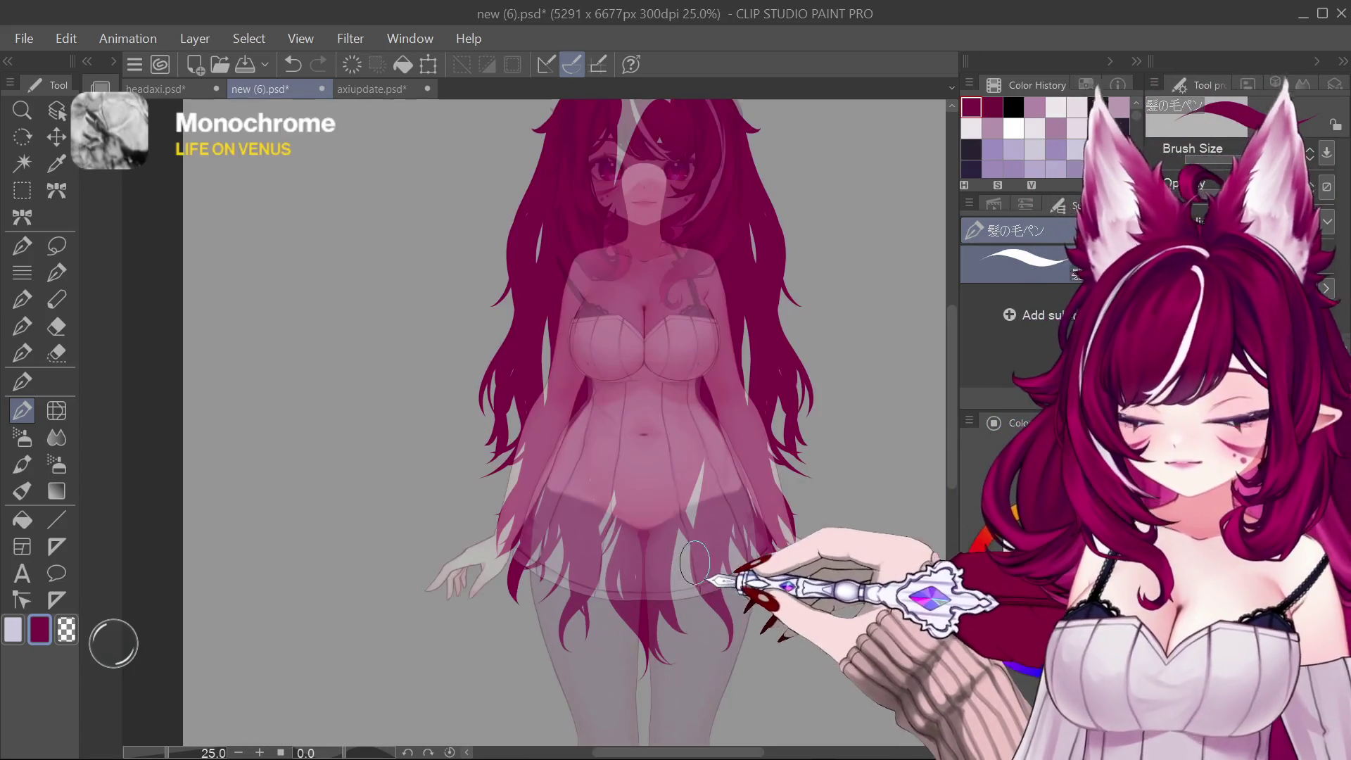
scroll(689, 575, down, 3)
scroll(707, 559, up, 3)
scroll(729, 528, down, 3)
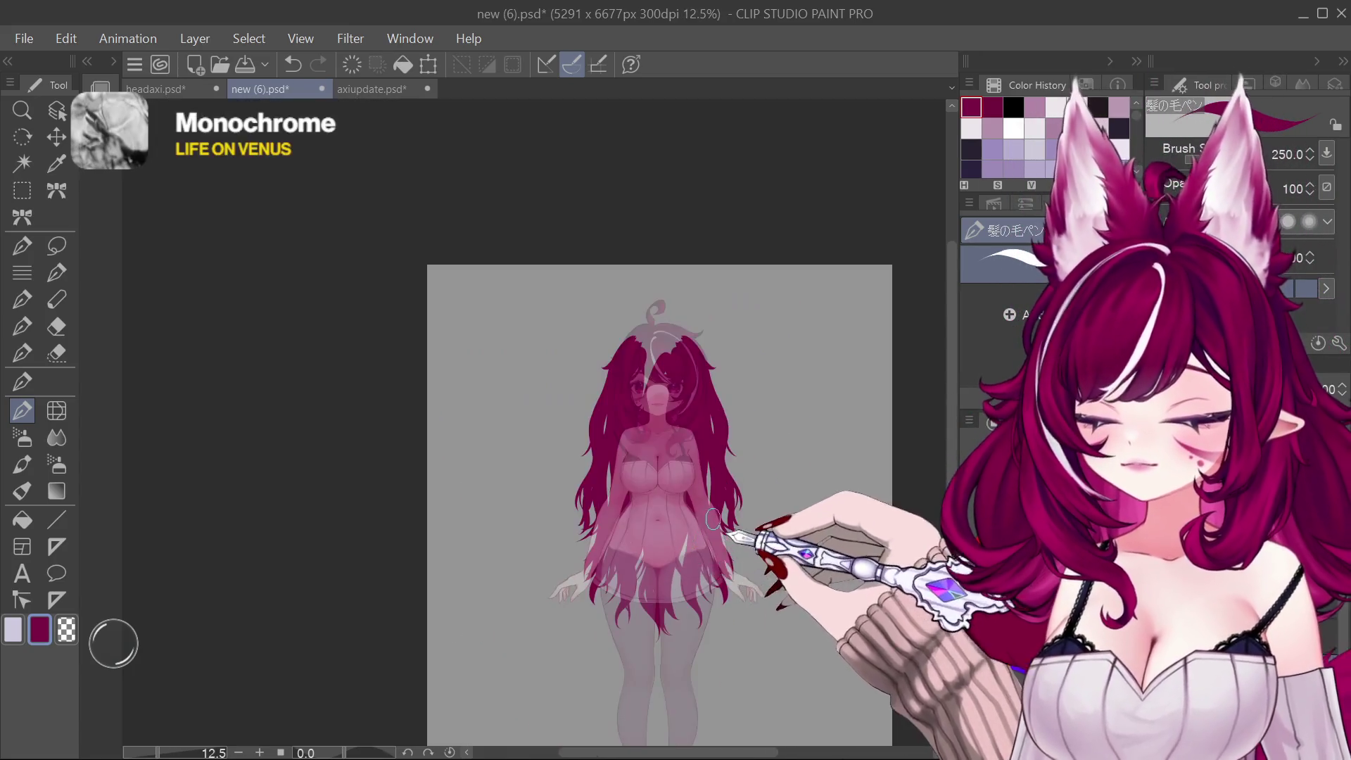
scroll(760, 487, up, 2)
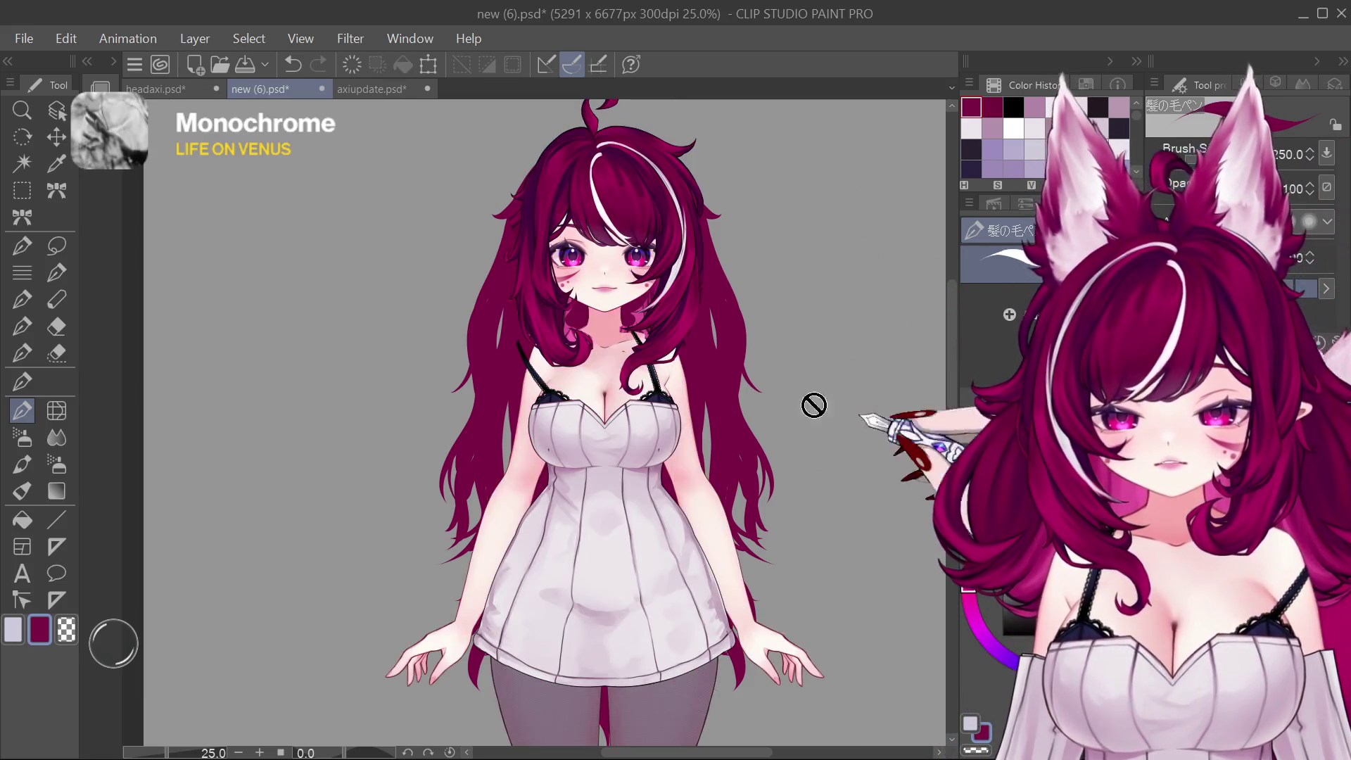
scroll(808, 401, down, 2)
scroll(718, 486, up, 2)
scroll(722, 519, down, 2)
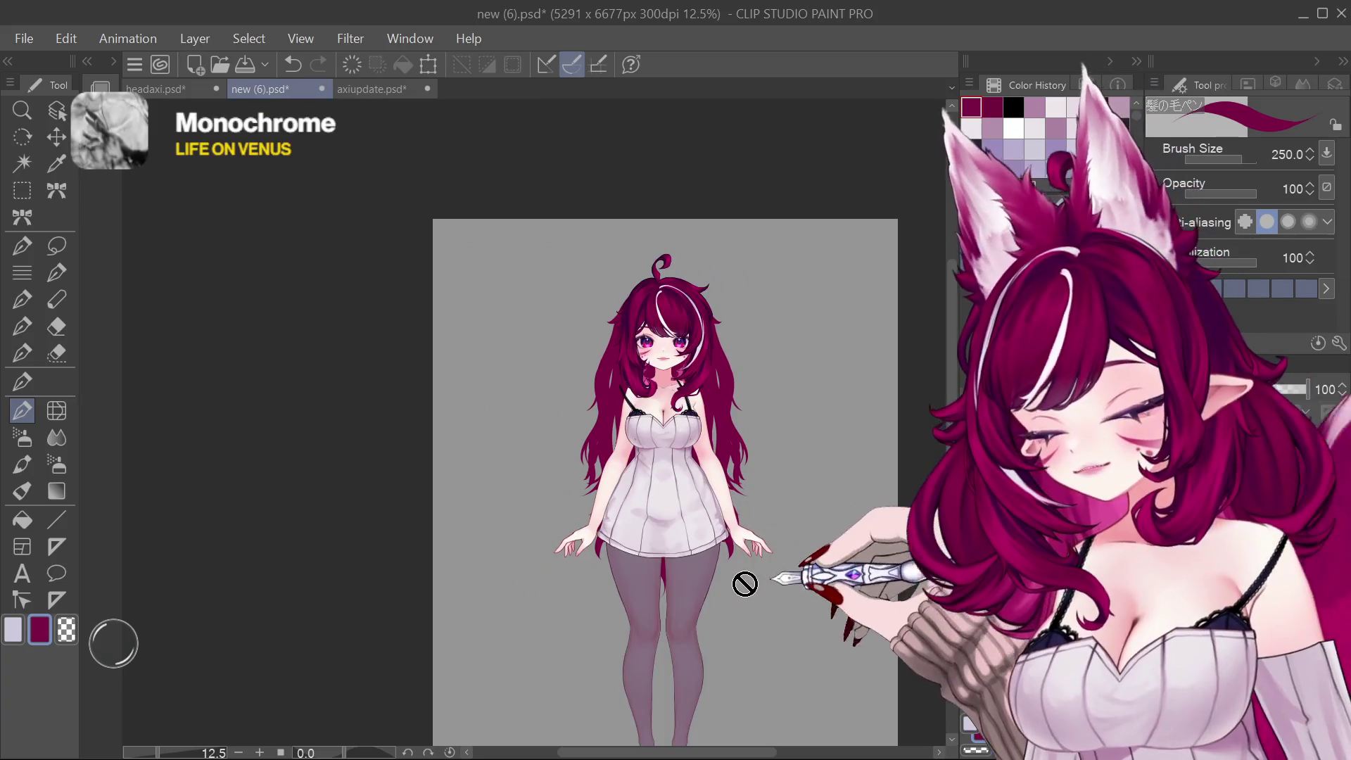
scroll(731, 449, up, 2)
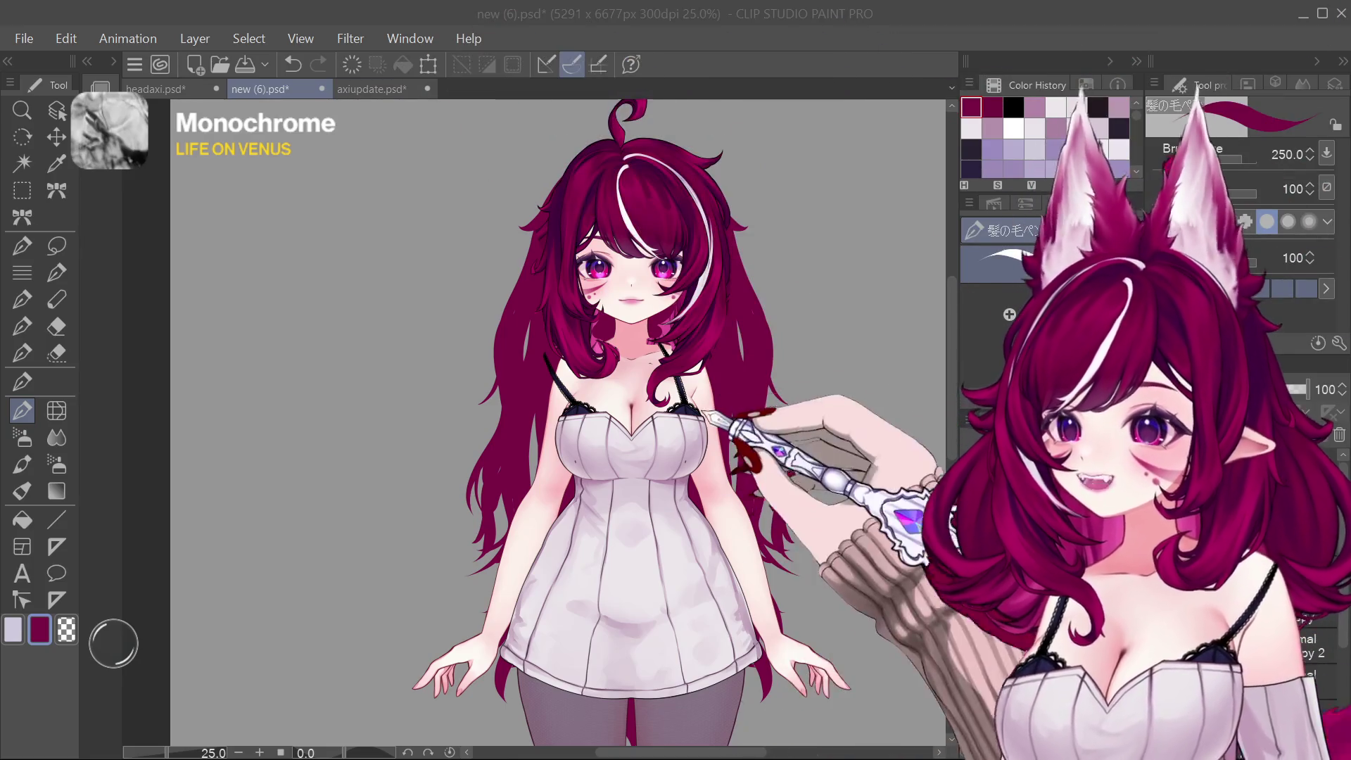
scroll(559, 422, down, 2)
scroll(560, 422, down, 2)
scroll(560, 422, up, 2)
scroll(559, 422, up, 1)
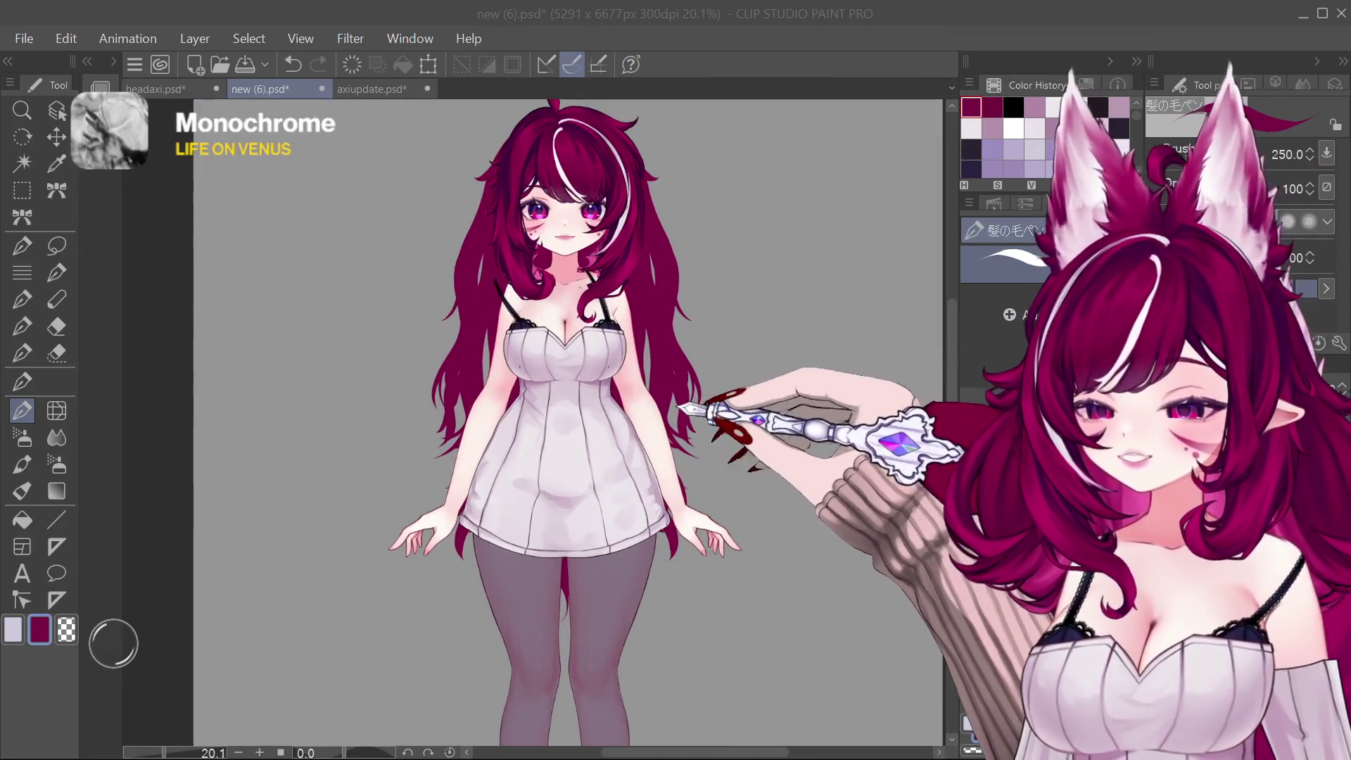
scroll(560, 423, down, 2)
scroll(560, 422, up, 1)
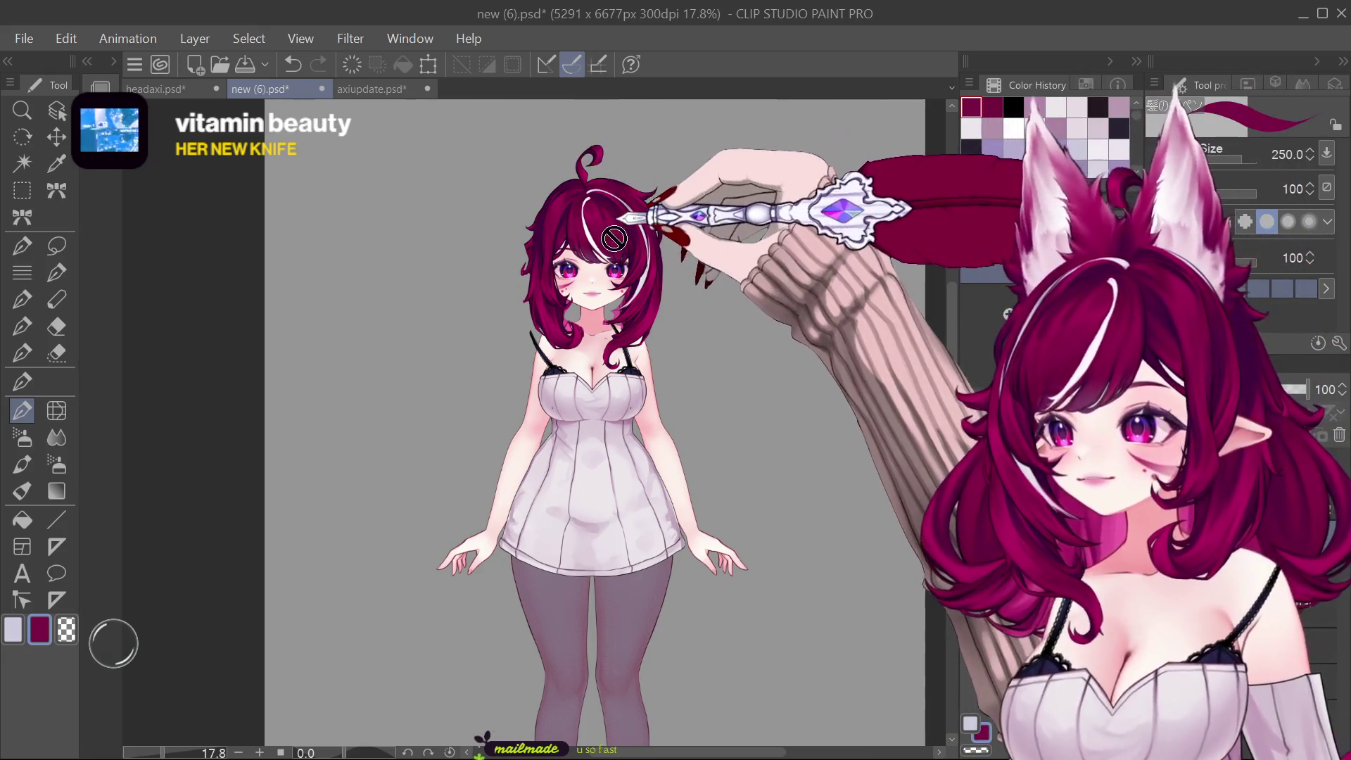
scroll(593, 215, up, 1)
scroll(593, 216, up, 1)
scroll(595, 227, up, 2)
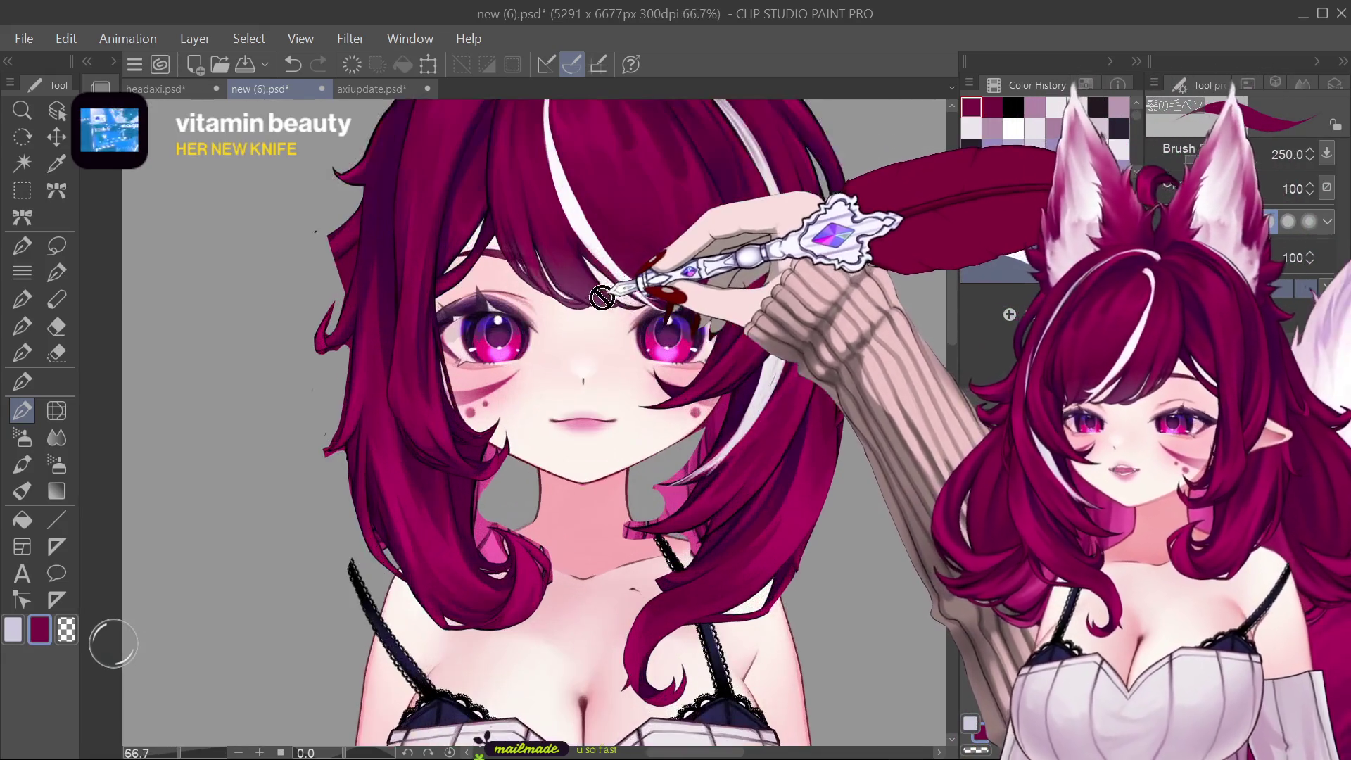
scroll(591, 423, up, 1)
scroll(591, 424, up, 1)
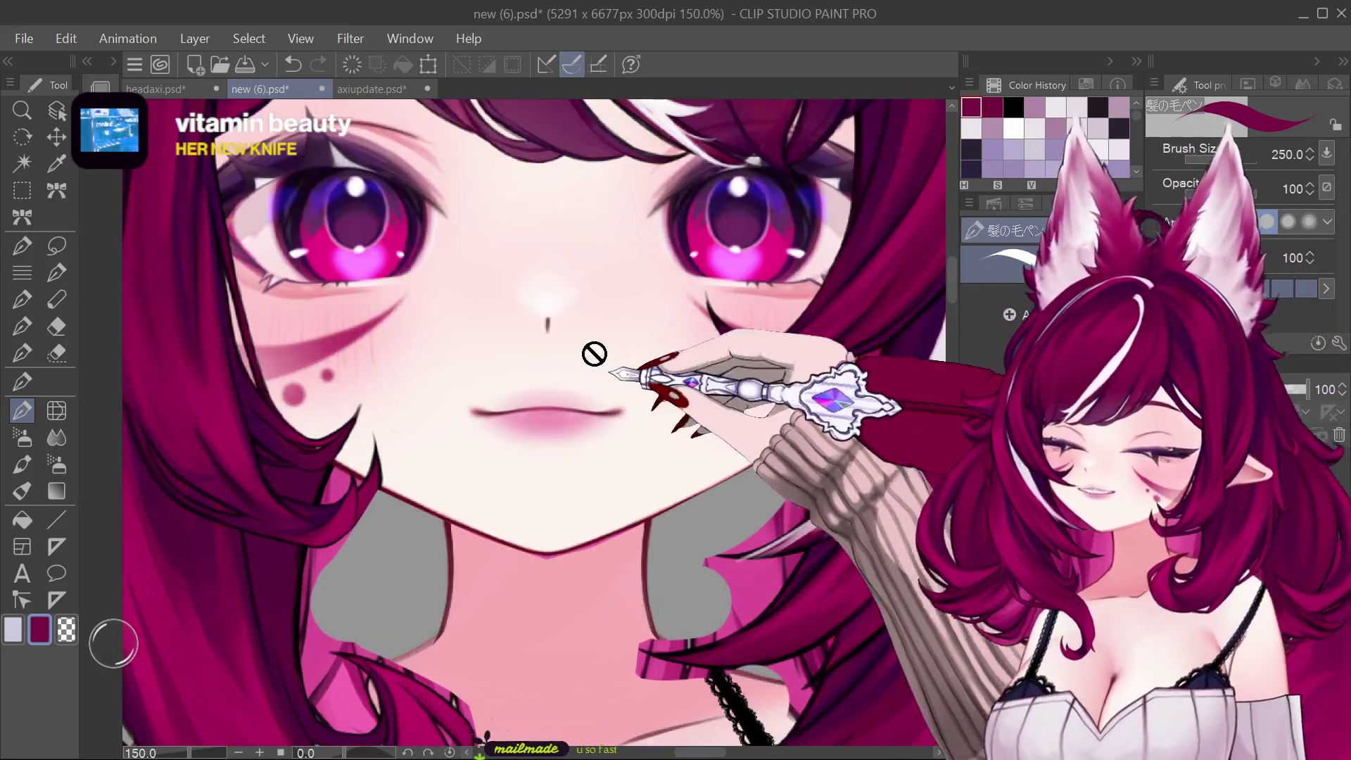
scroll(595, 355, up, 1)
scroll(514, 310, up, 1)
Step: Place a vertical symmetry ruler through the nose, recentre the figure and return to the hair brush
click(55, 600)
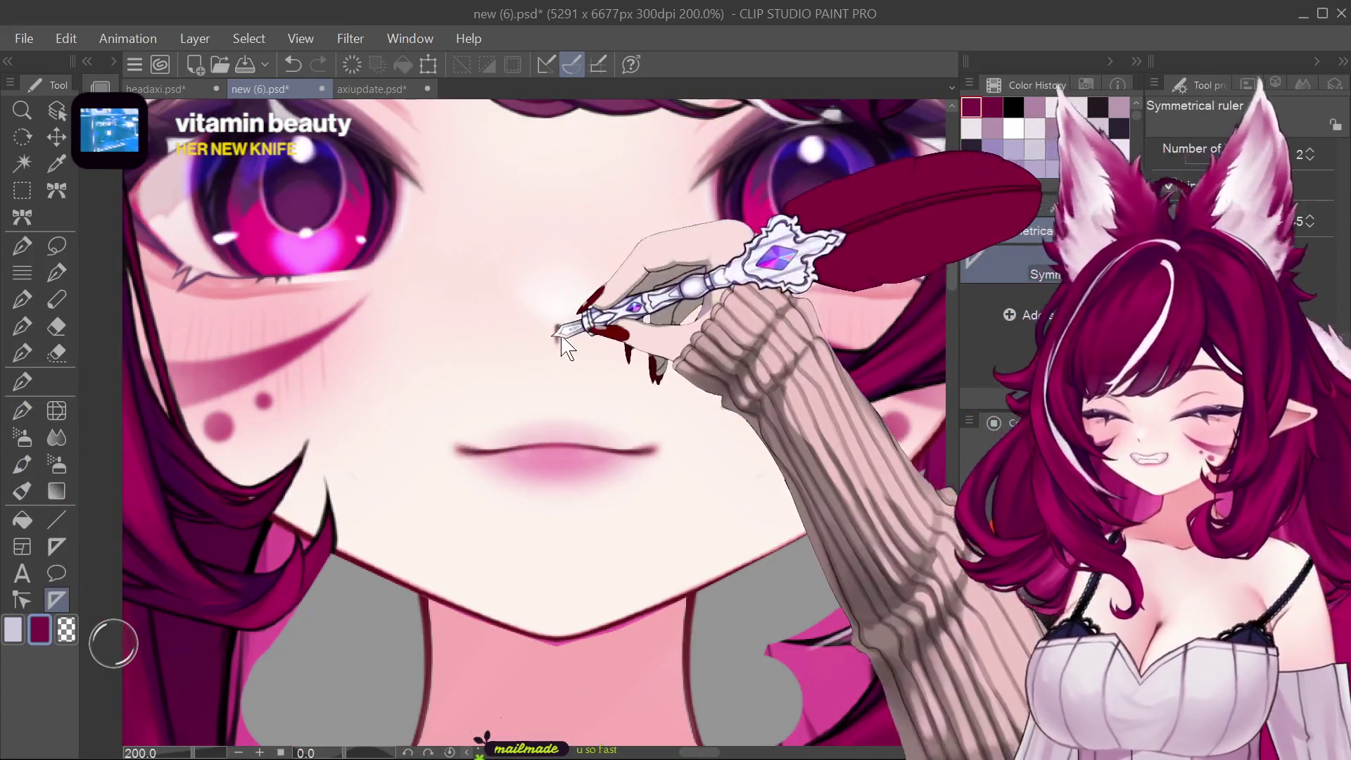
drag(557, 330, 552, 486)
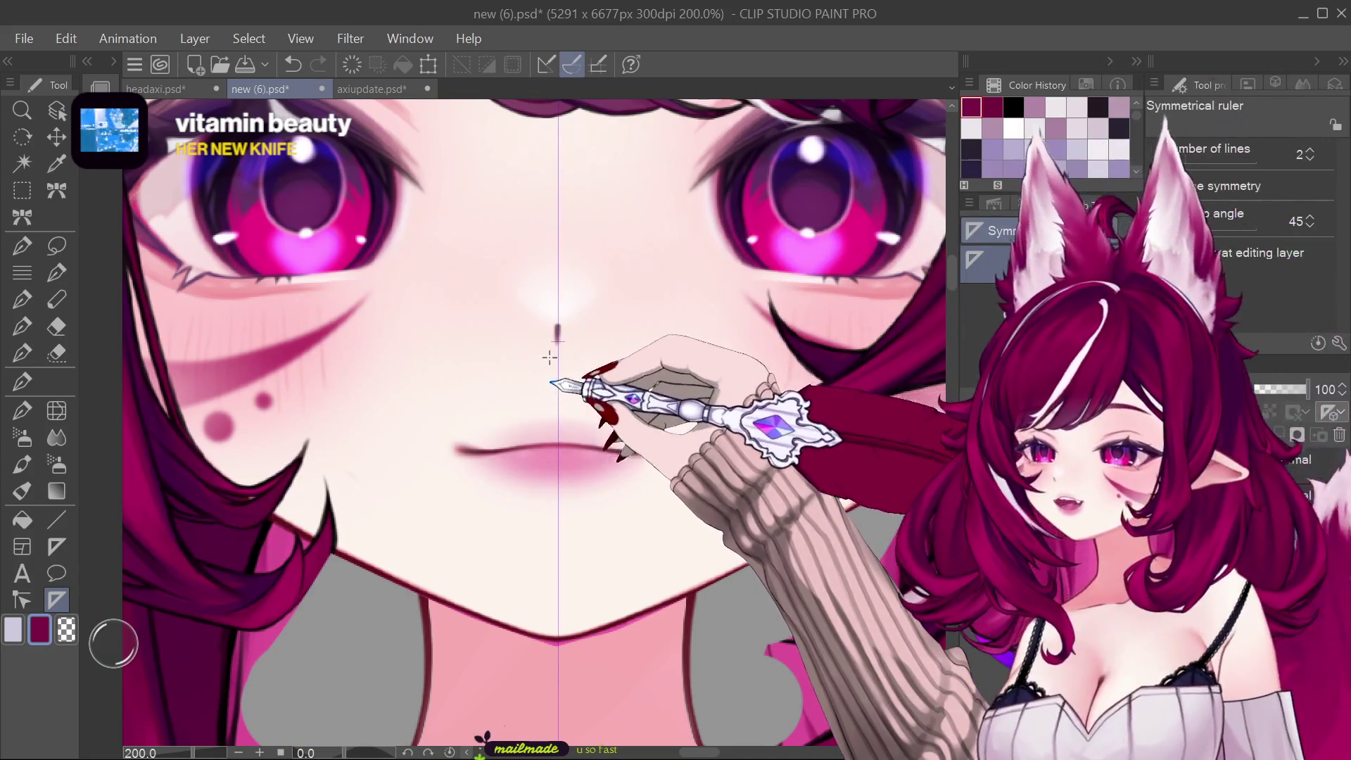
scroll(552, 386, down, 3)
scroll(552, 348, down, 2)
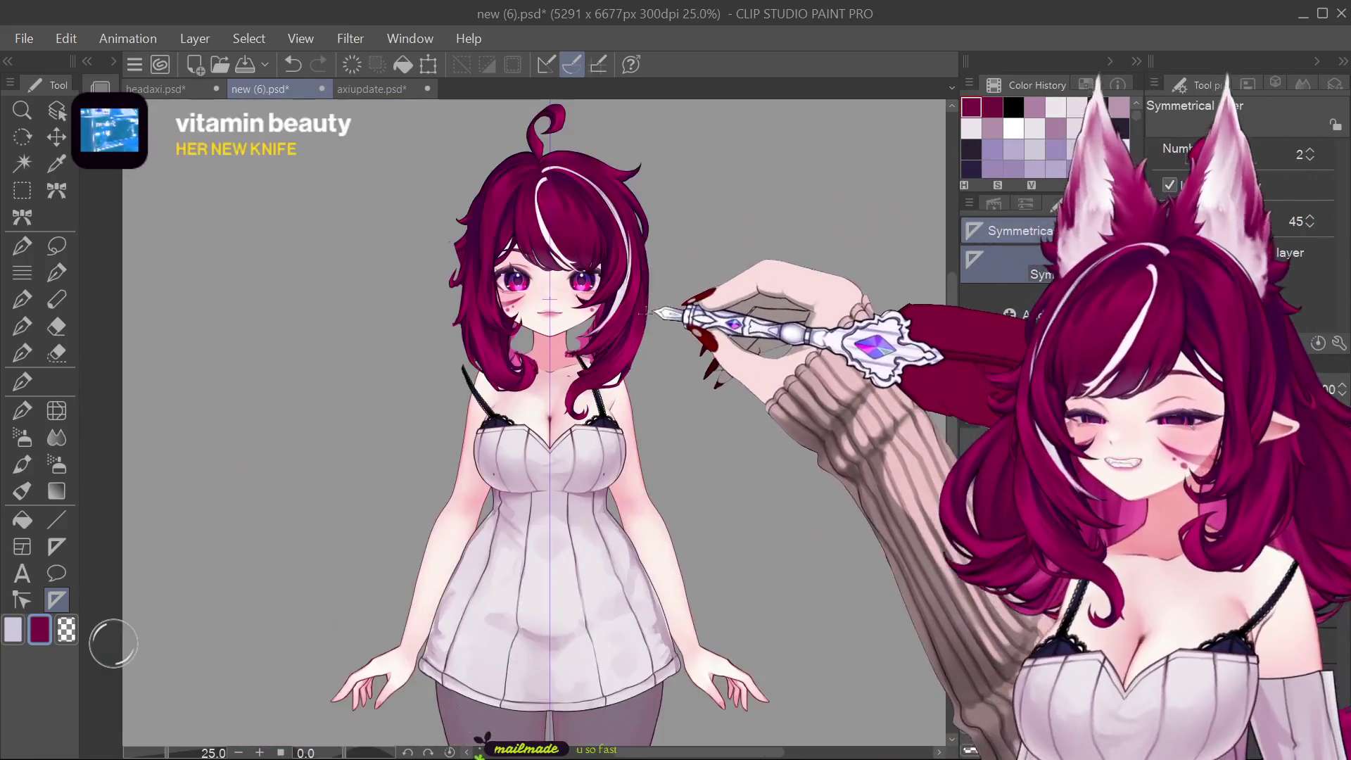
drag(724, 558, 585, 365)
scroll(560, 349, down, 1)
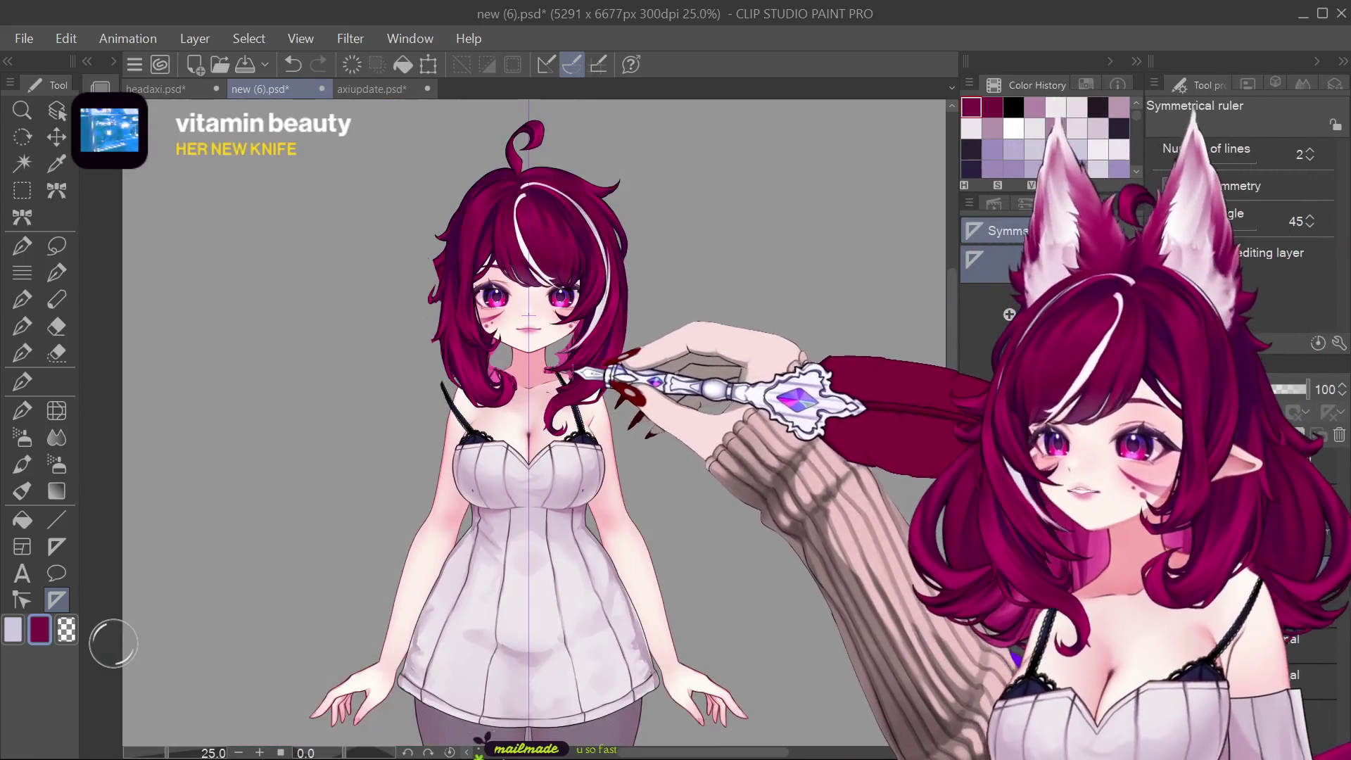
key(b)
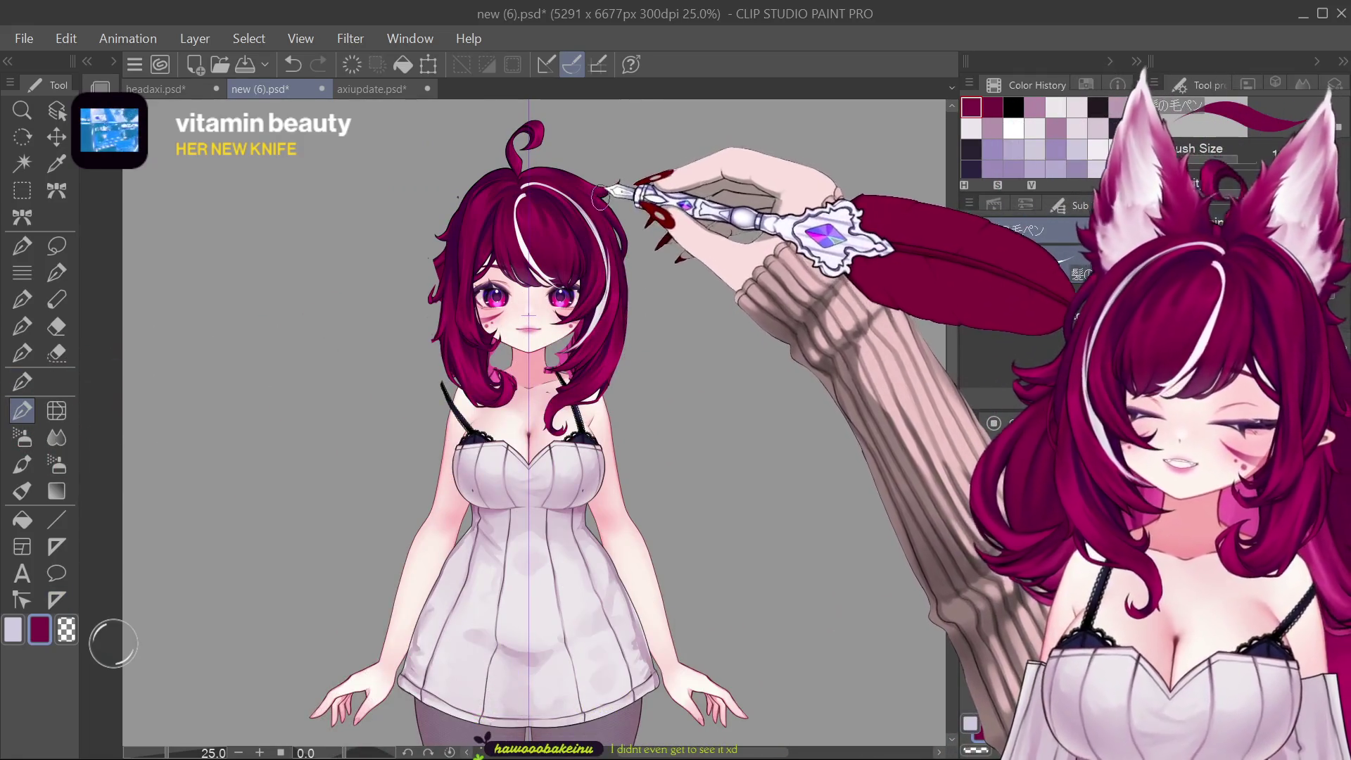
Step: Draw mirrored antenna strands atop the head and extend the pigtail strands longer, curving outward
drag(620, 189, 639, 264)
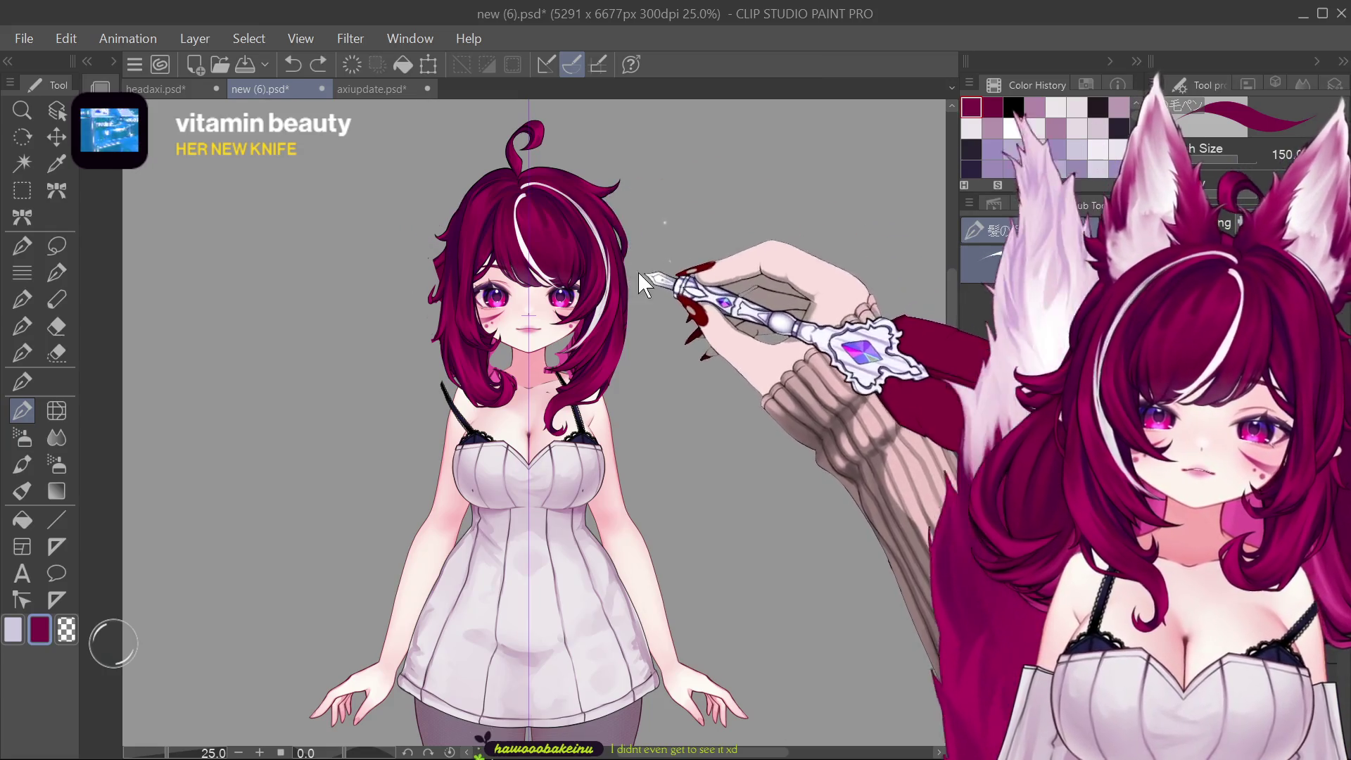
drag(611, 188, 641, 211)
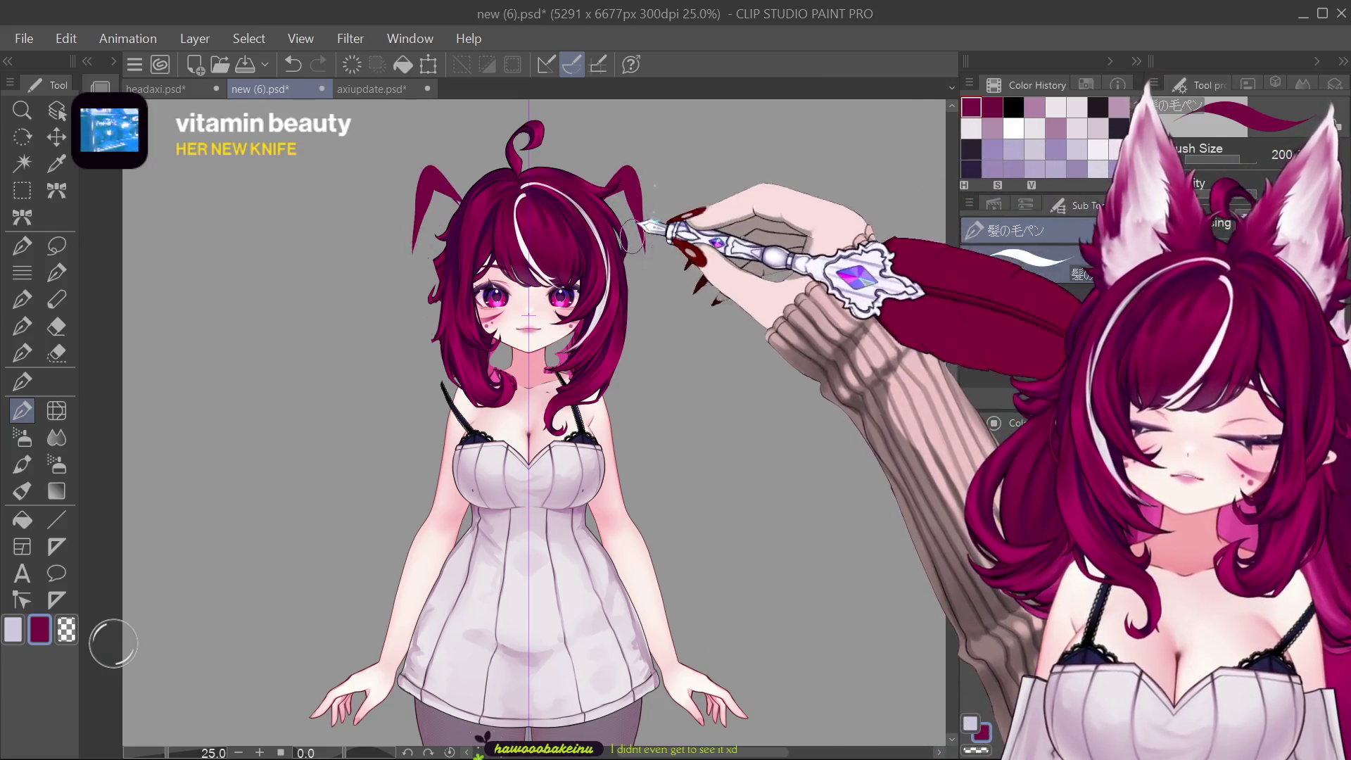
drag(639, 227, 680, 279)
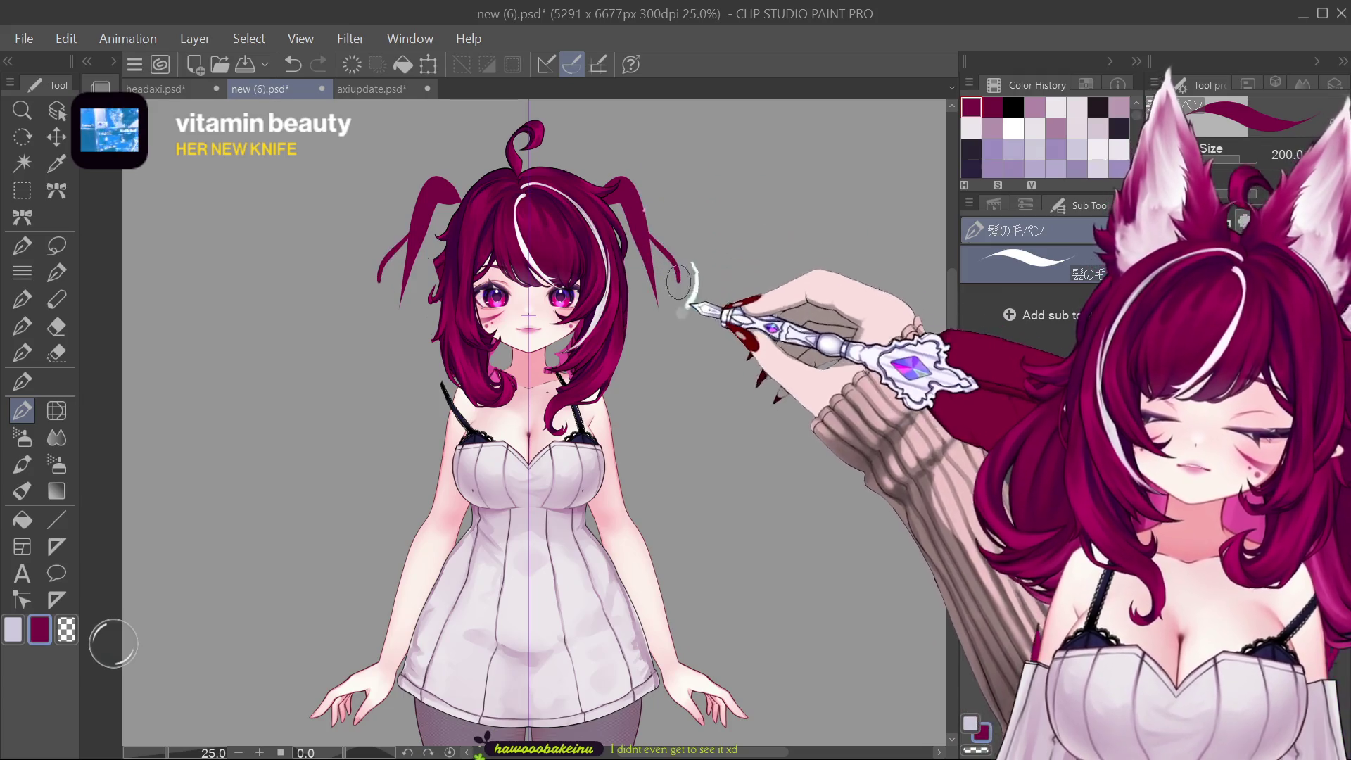
Step: Paint both pigtails fuller and wavier, varying the brush size between strokes
key(bracketleft)
key(bracketleft)
key(bracketleft)
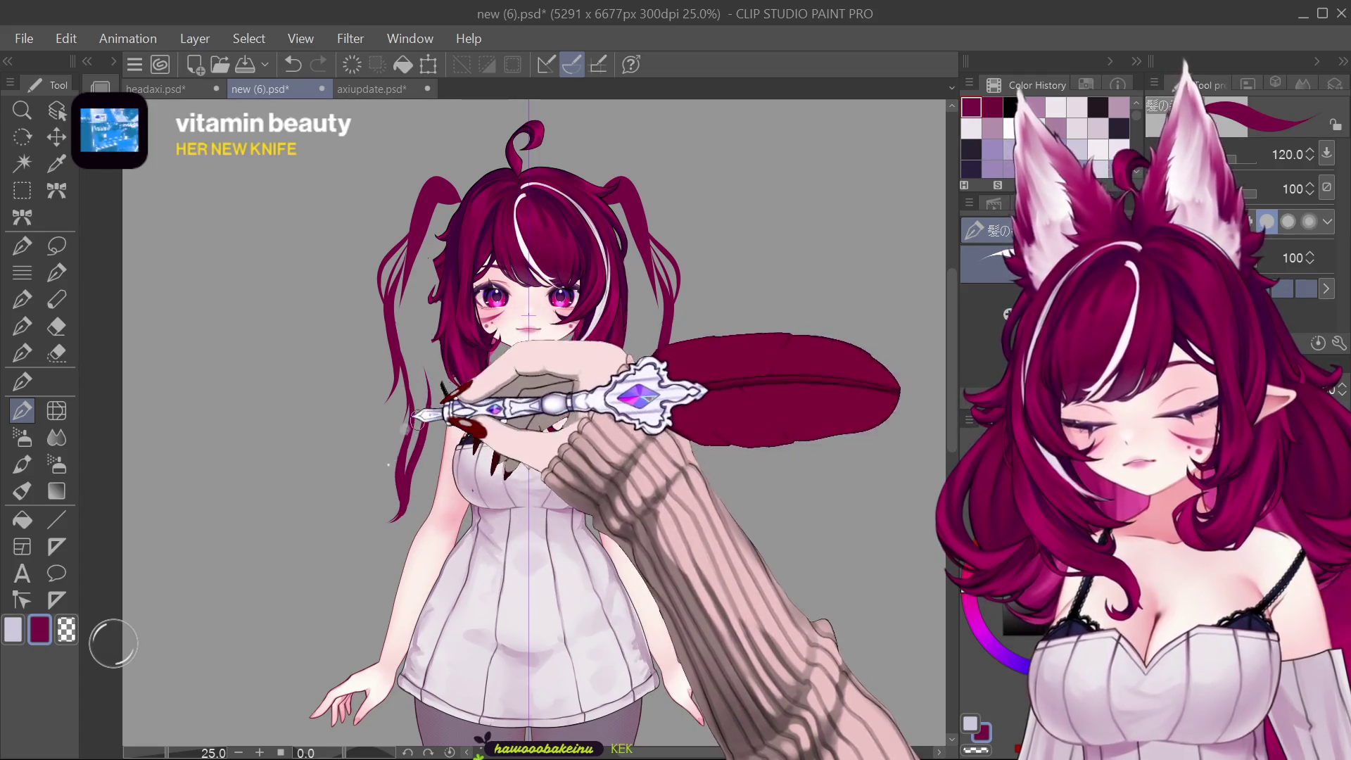
key(bracketright)
key(bracketright)
key(bracketright)
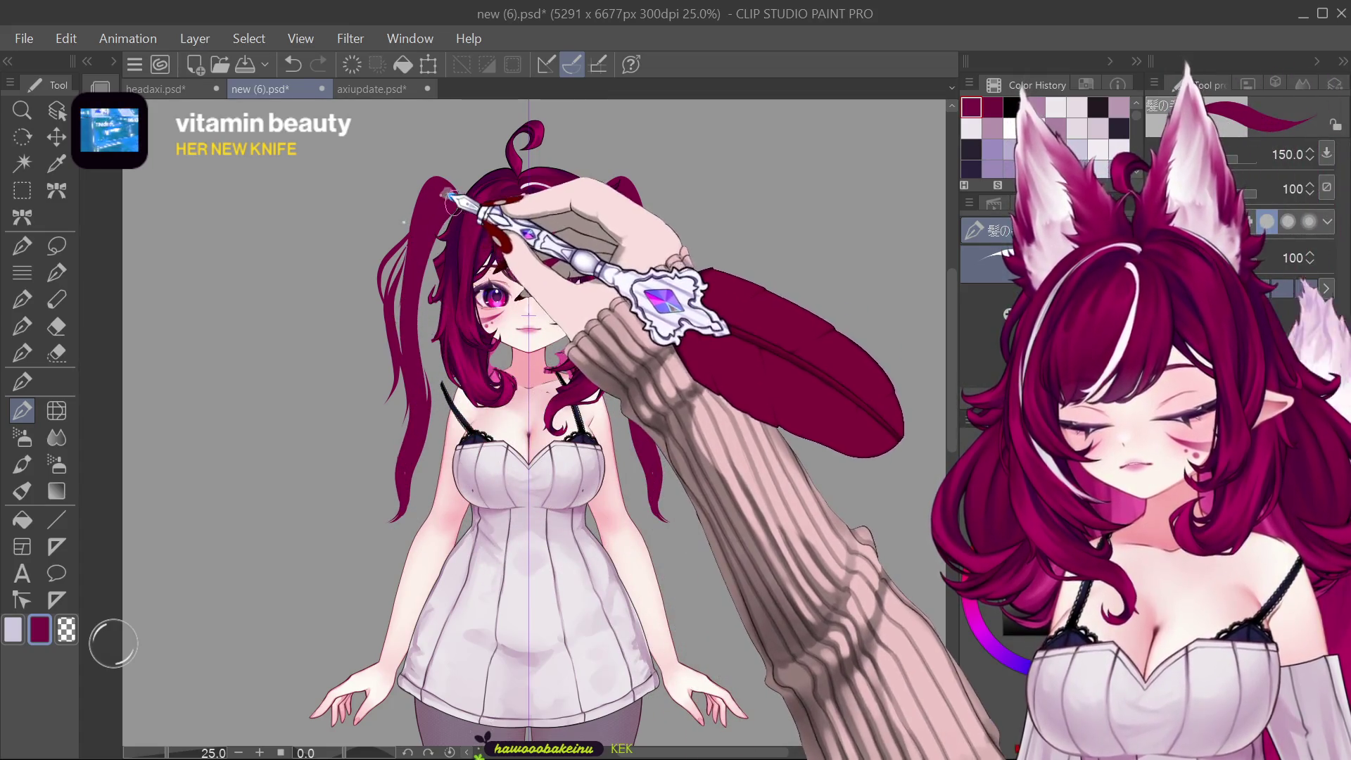
key(bracketleft)
key(bracketleft)
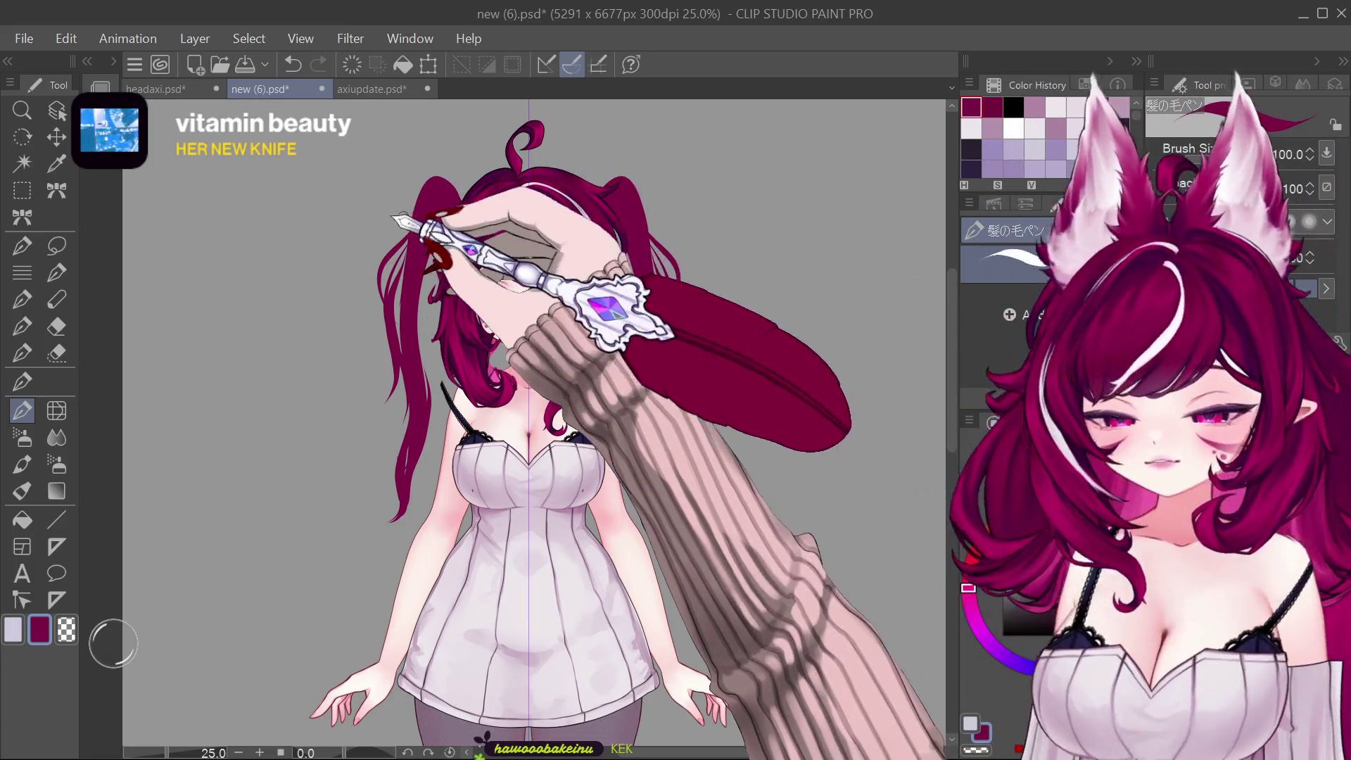
key(bracketleft)
key(bracketleft)
key(bracketleft)
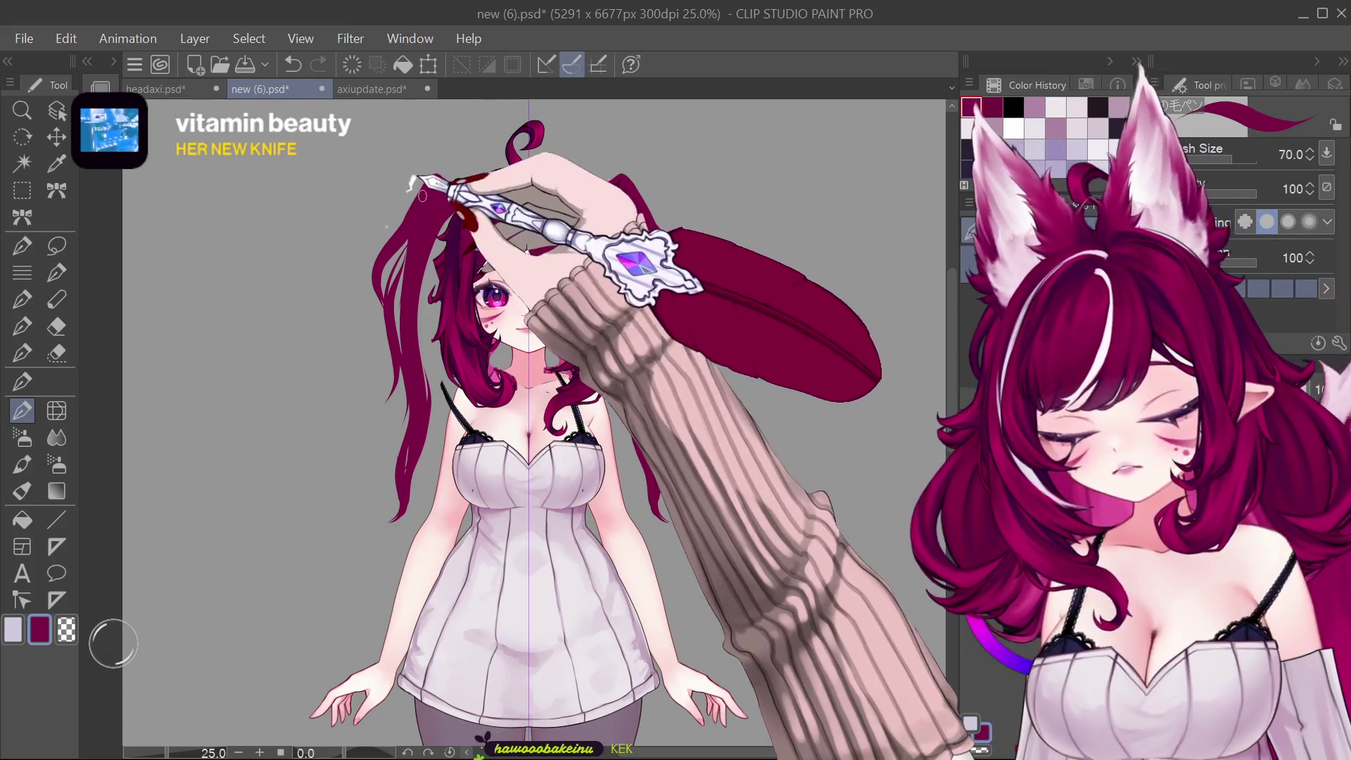
key(bracketright)
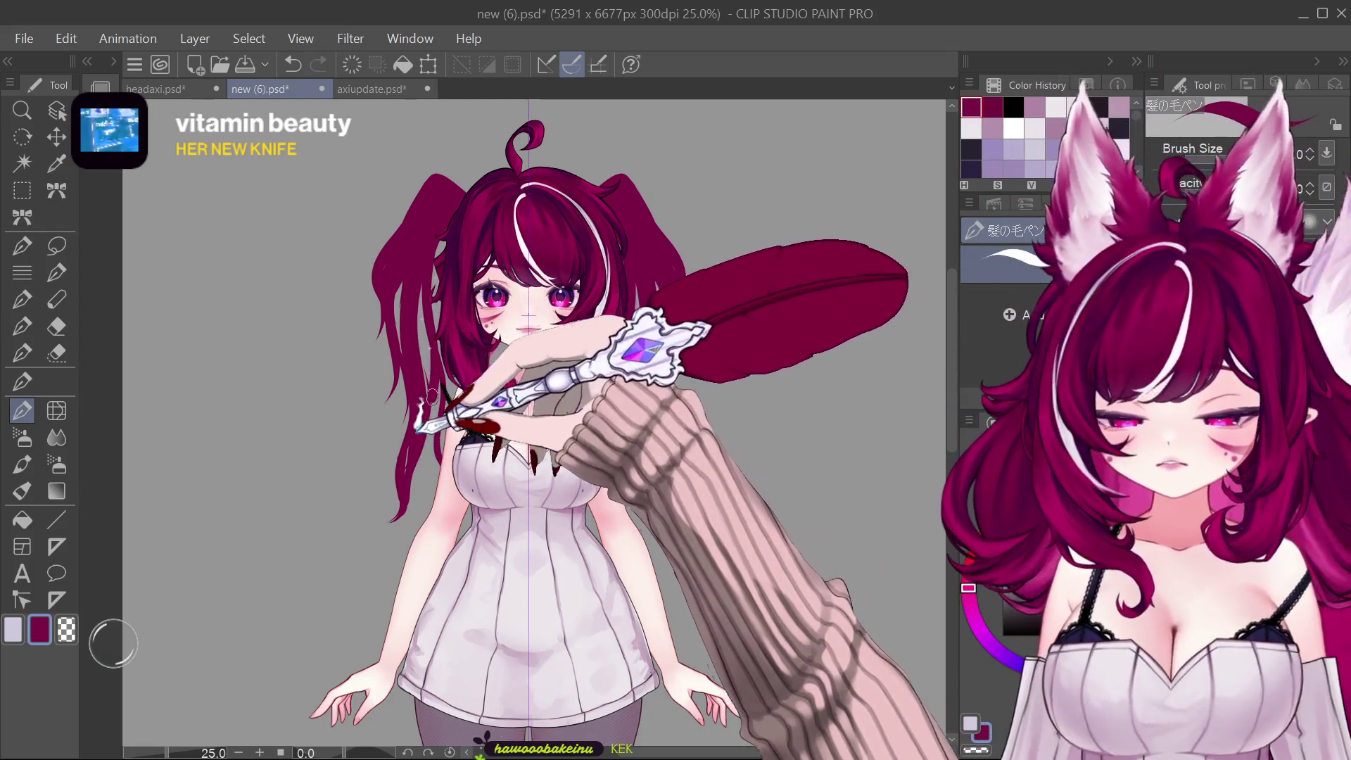
key(bracketright)
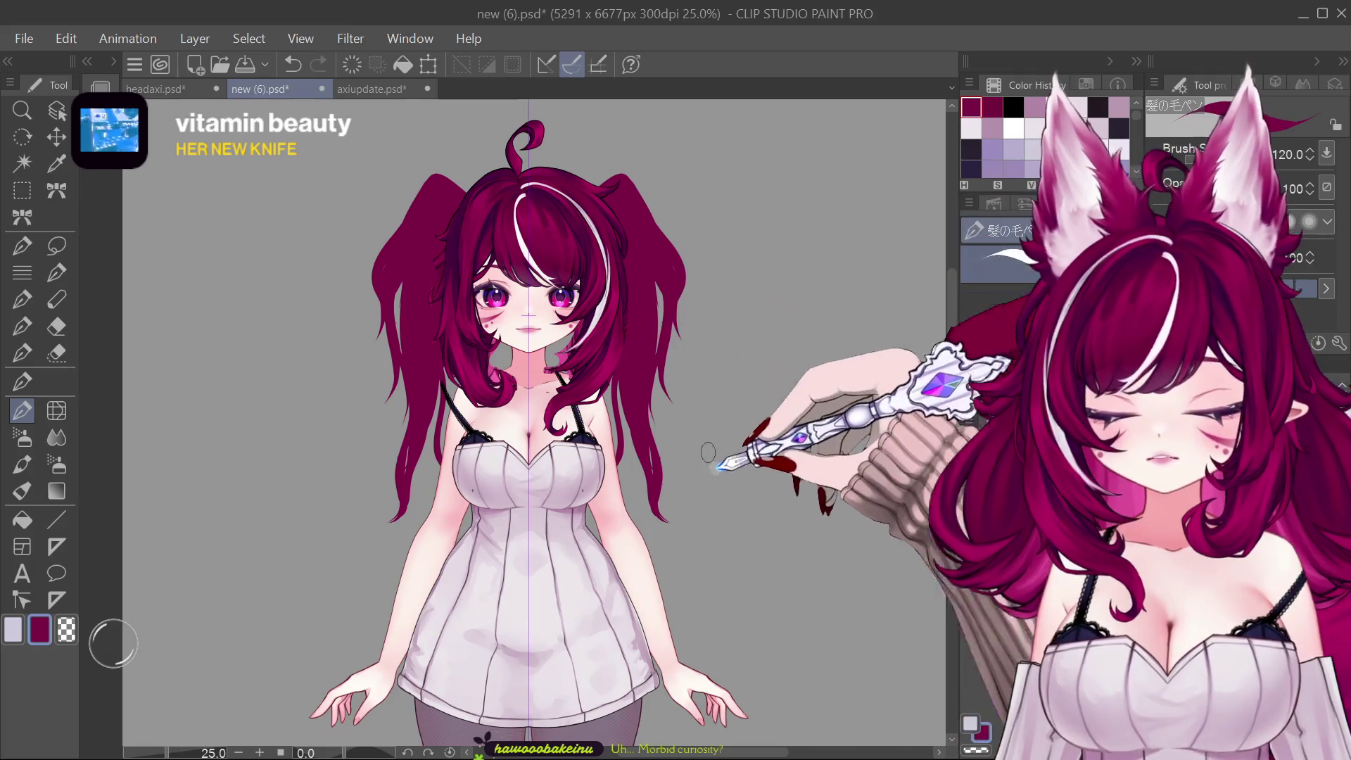
scroll(688, 489, down, 2)
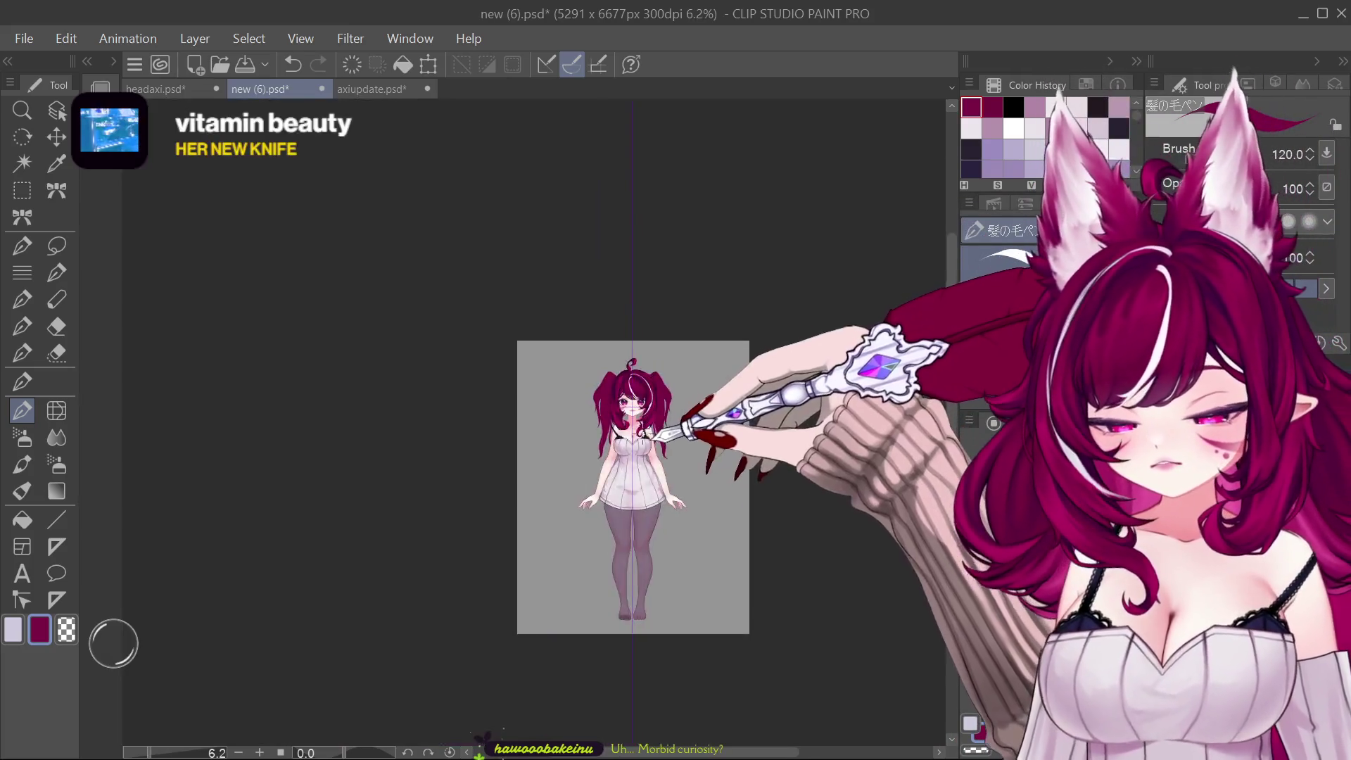
scroll(637, 390, up, 3)
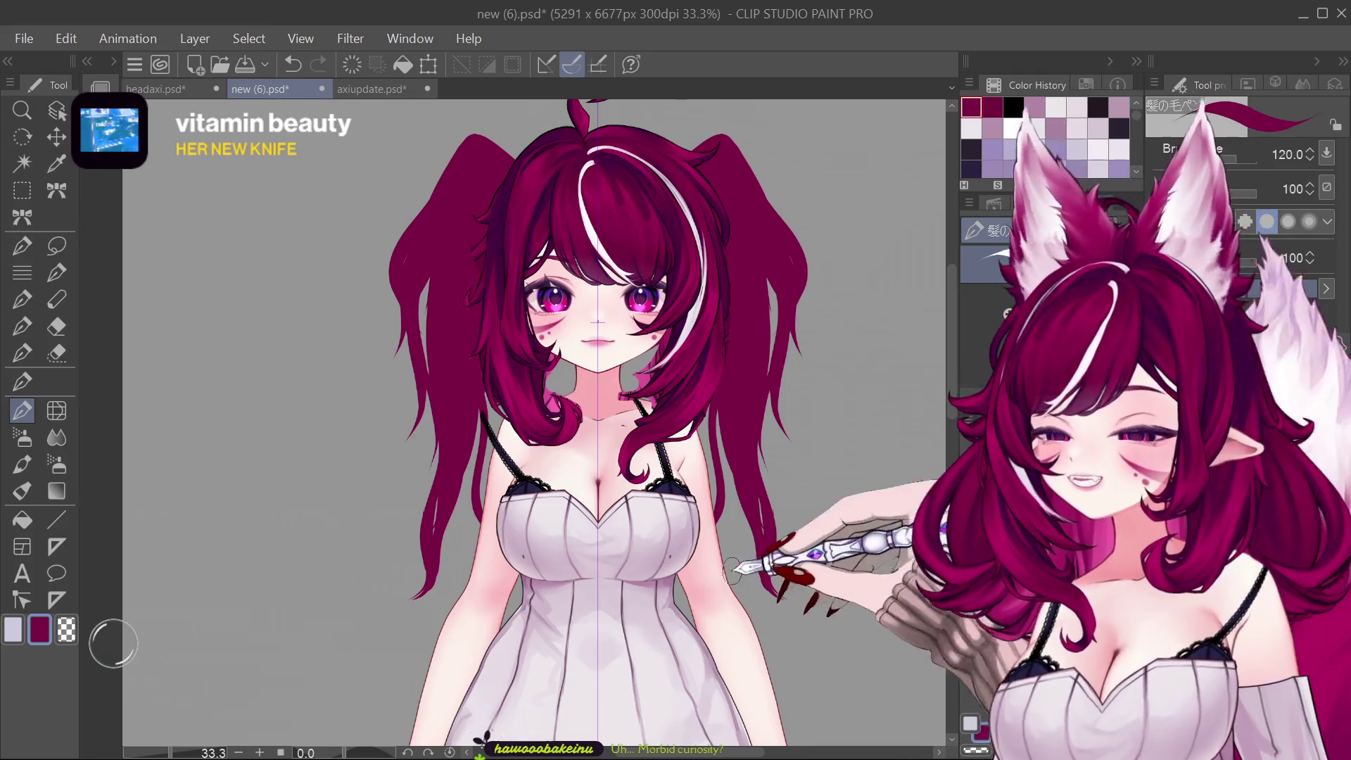
scroll(589, 226, down, 2)
scroll(790, 114, up, 2)
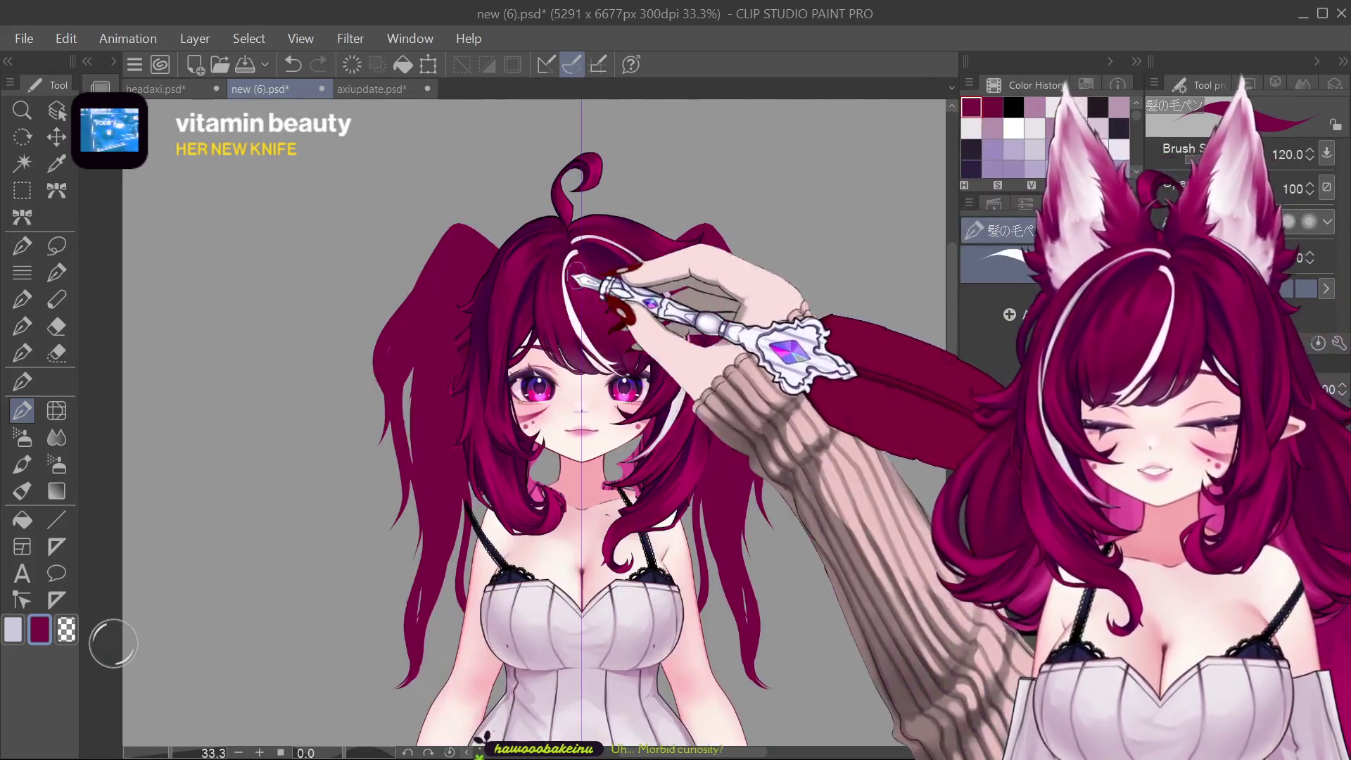
scroll(575, 277, down, 1)
scroll(739, 443, up, 1)
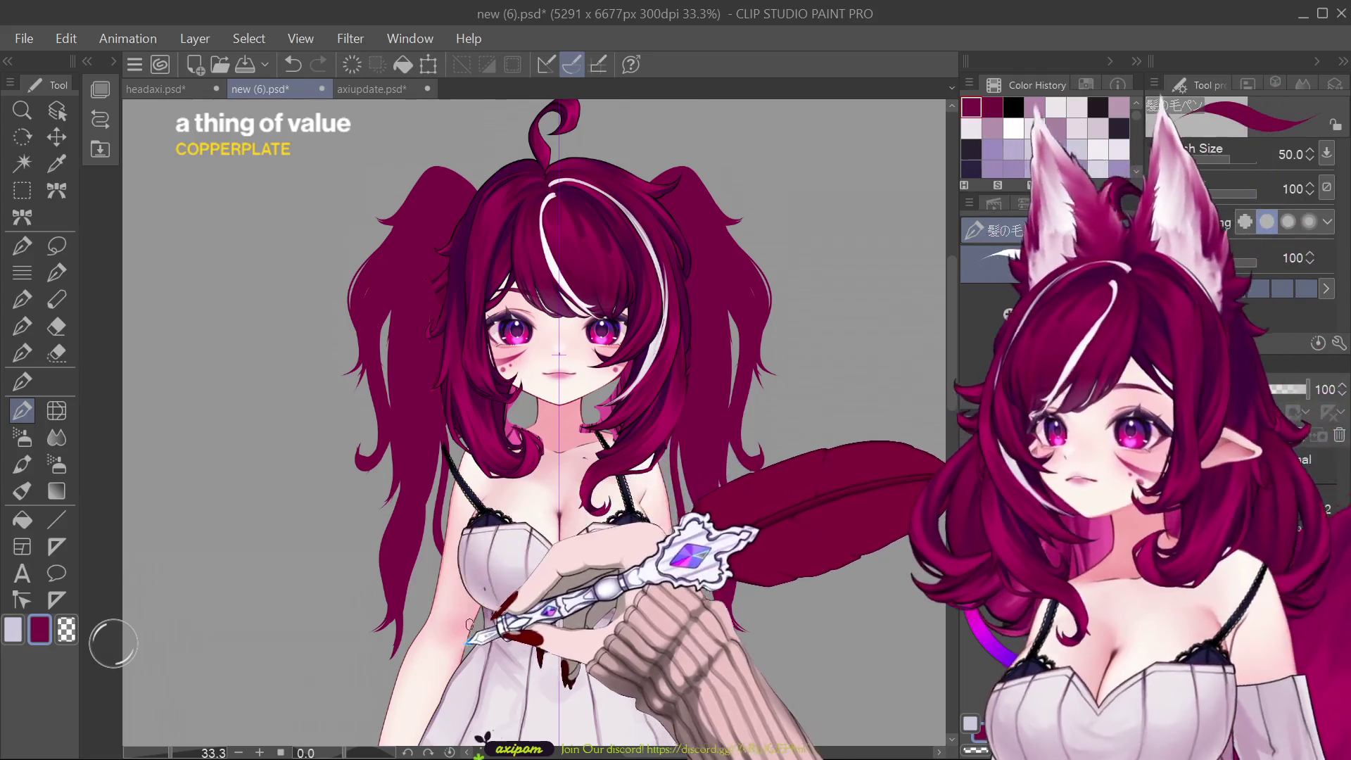
Step: Add finer flowing strands to both pigtails with varied brush sizes, then take up the Liquify tool
key(bracketleft)
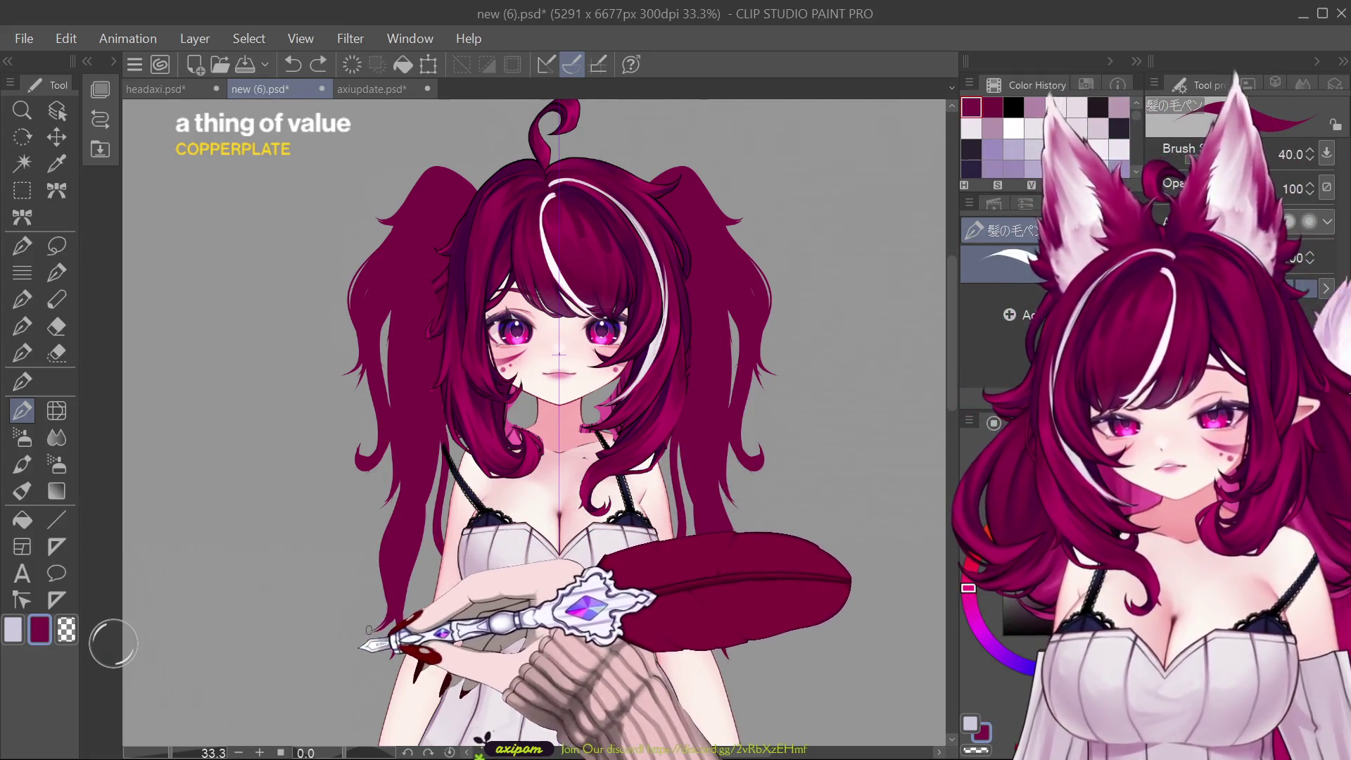
key(bracketright)
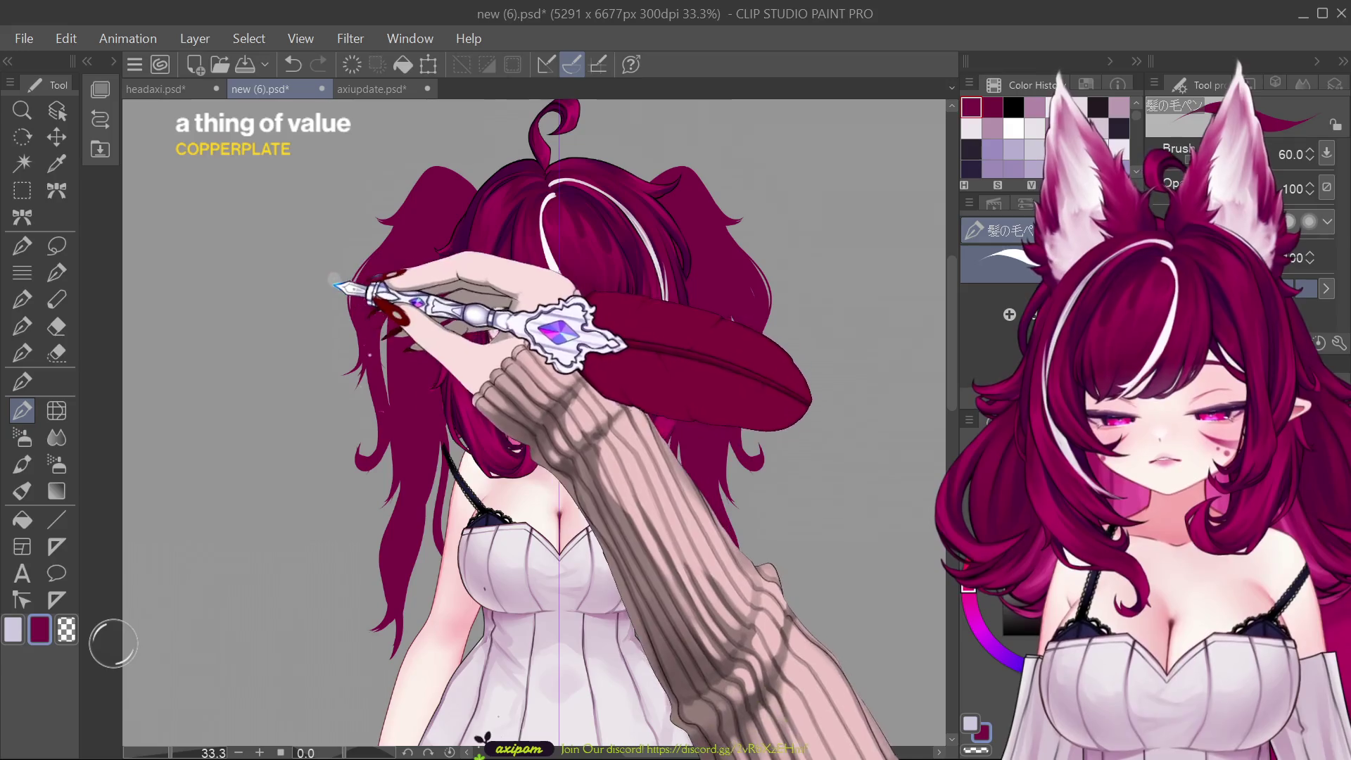
key(bracketright)
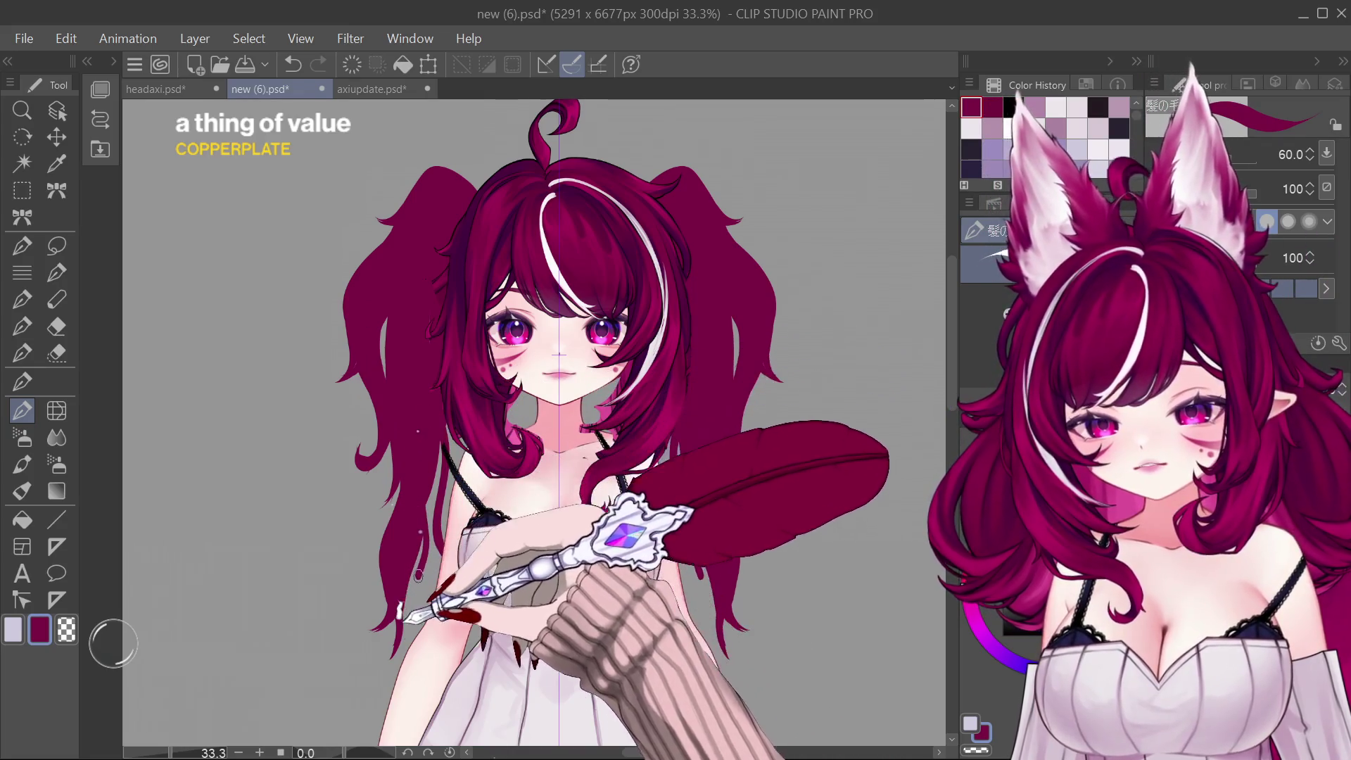
click(56, 410)
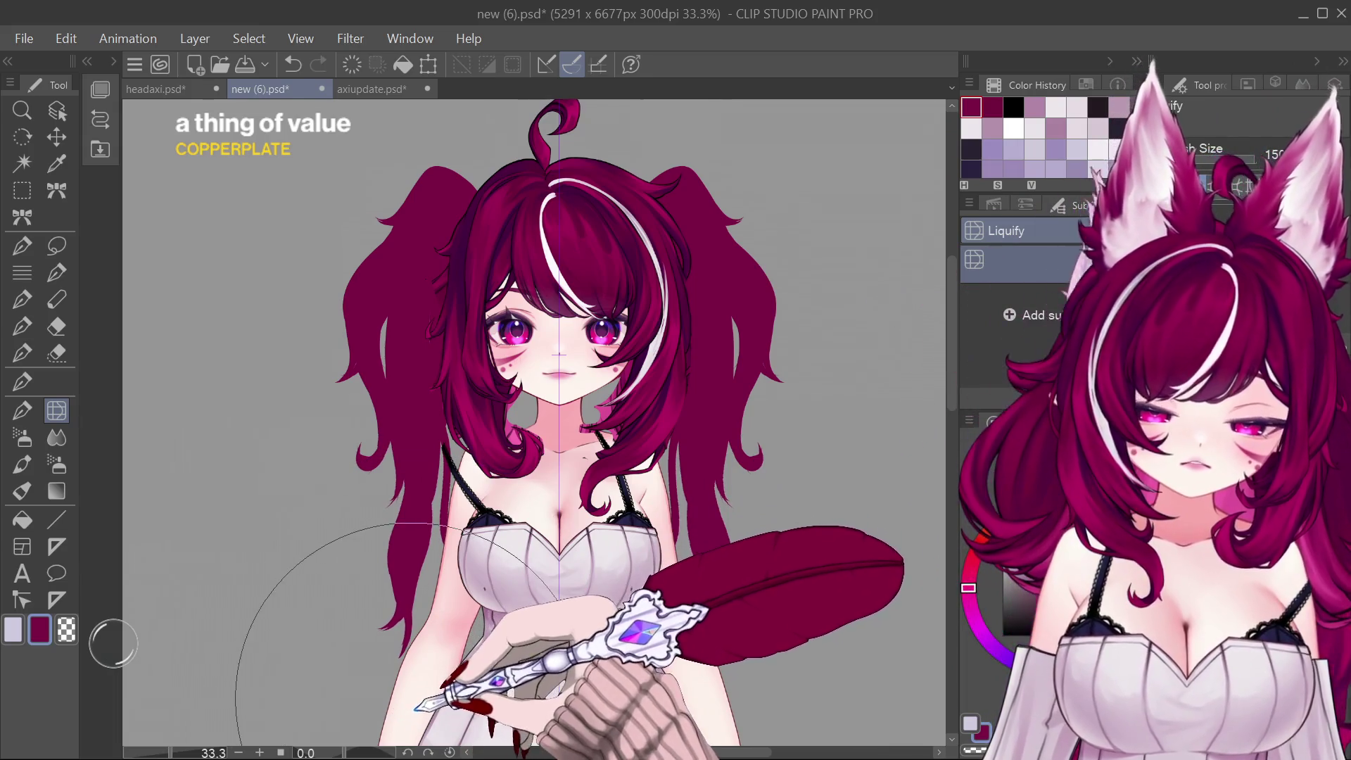
scroll(412, 692, down, 3)
scroll(655, 596, up, 3)
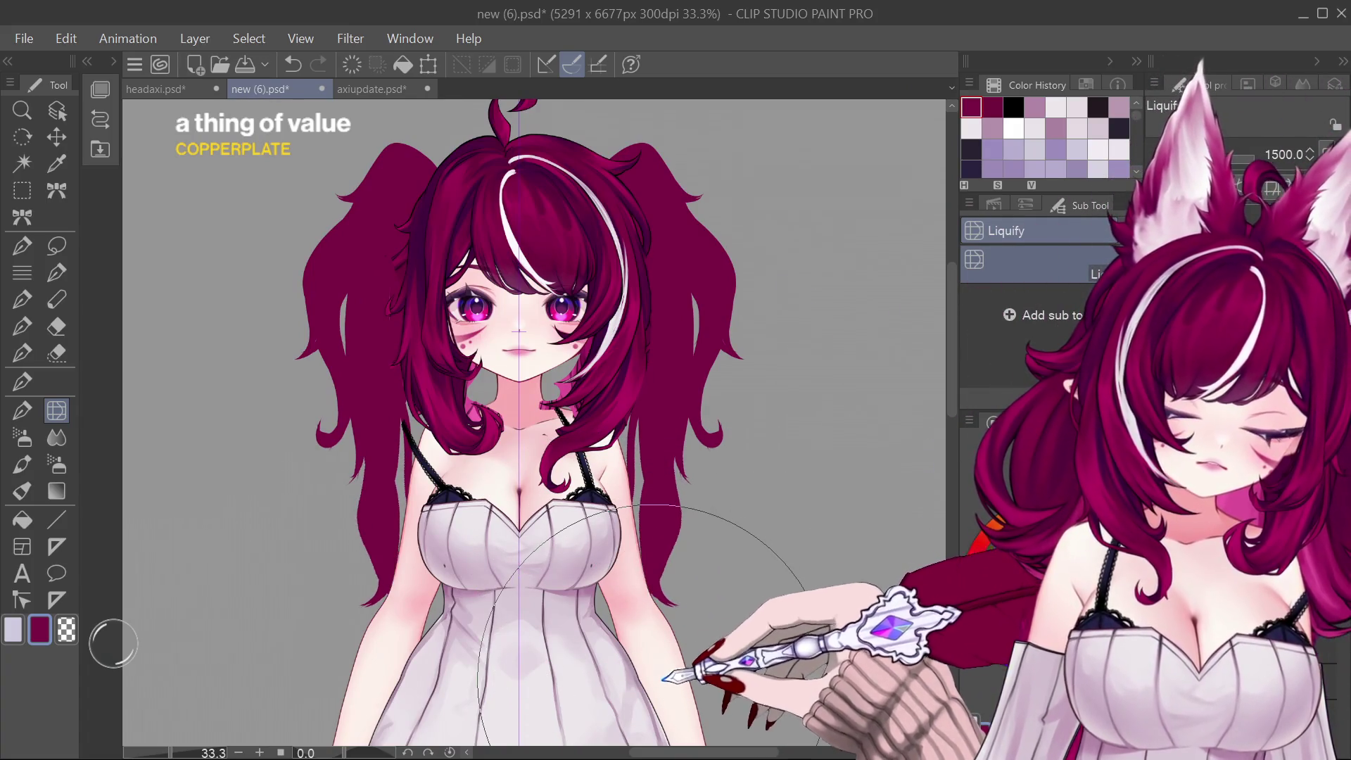
Step: Adjust the Liquify brush area smaller then larger before fading the character layers
key(bracketleft)
key(bracketleft)
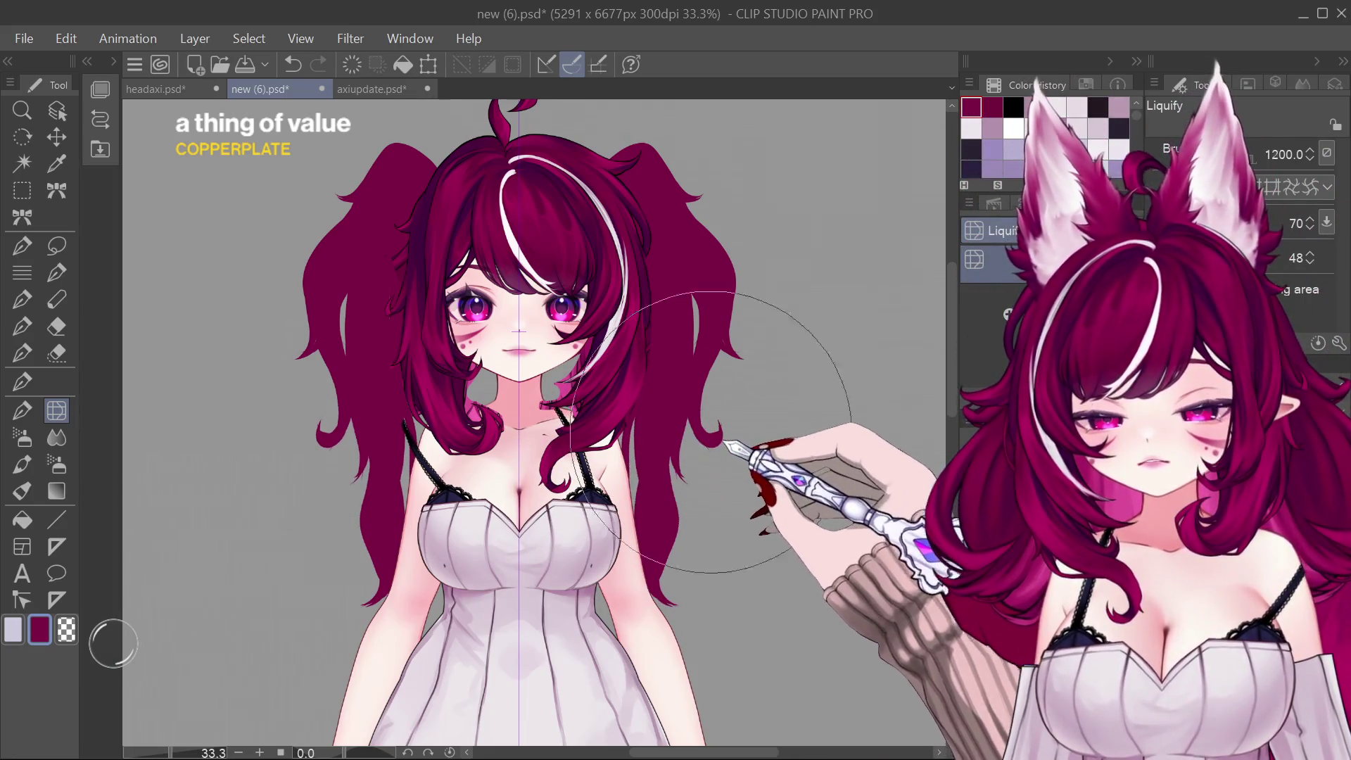
key(bracketright)
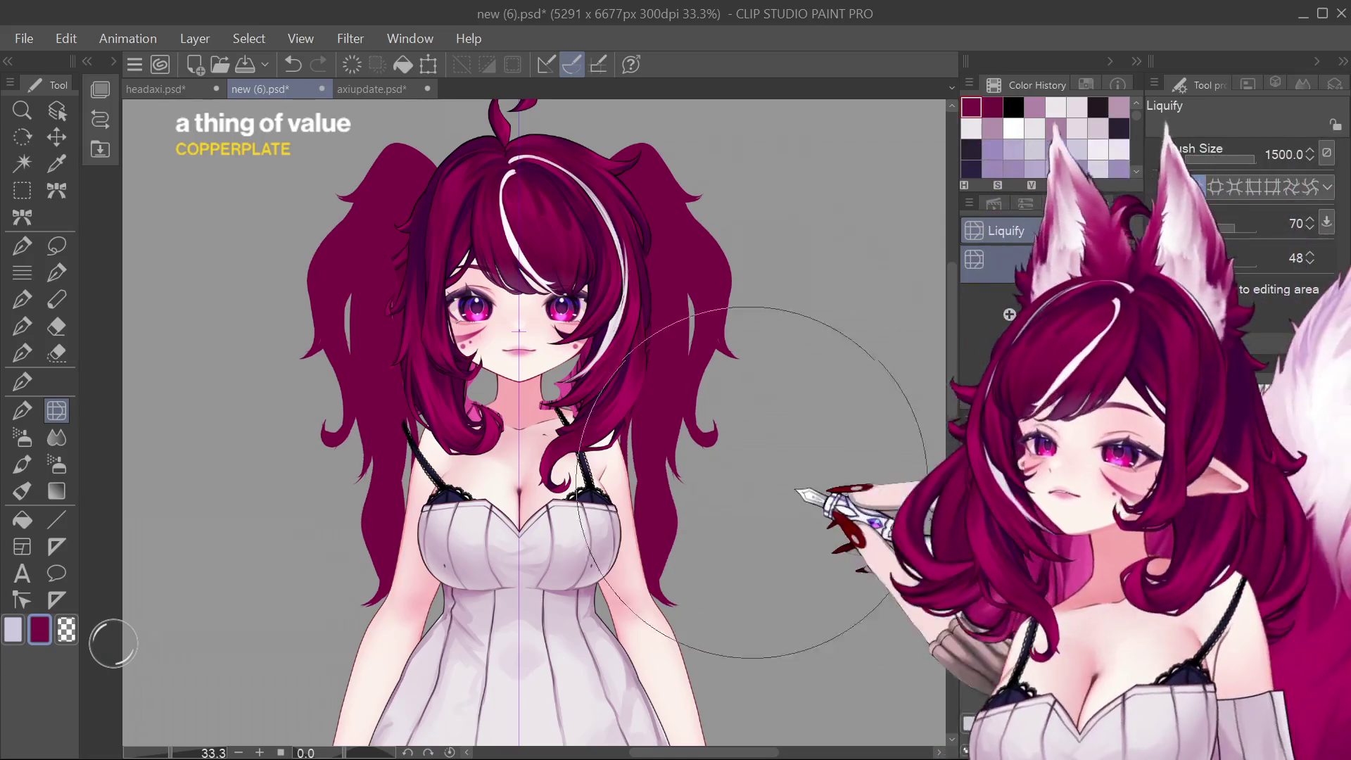
scroll(586, 475, down, 3)
scroll(586, 475, up, 2)
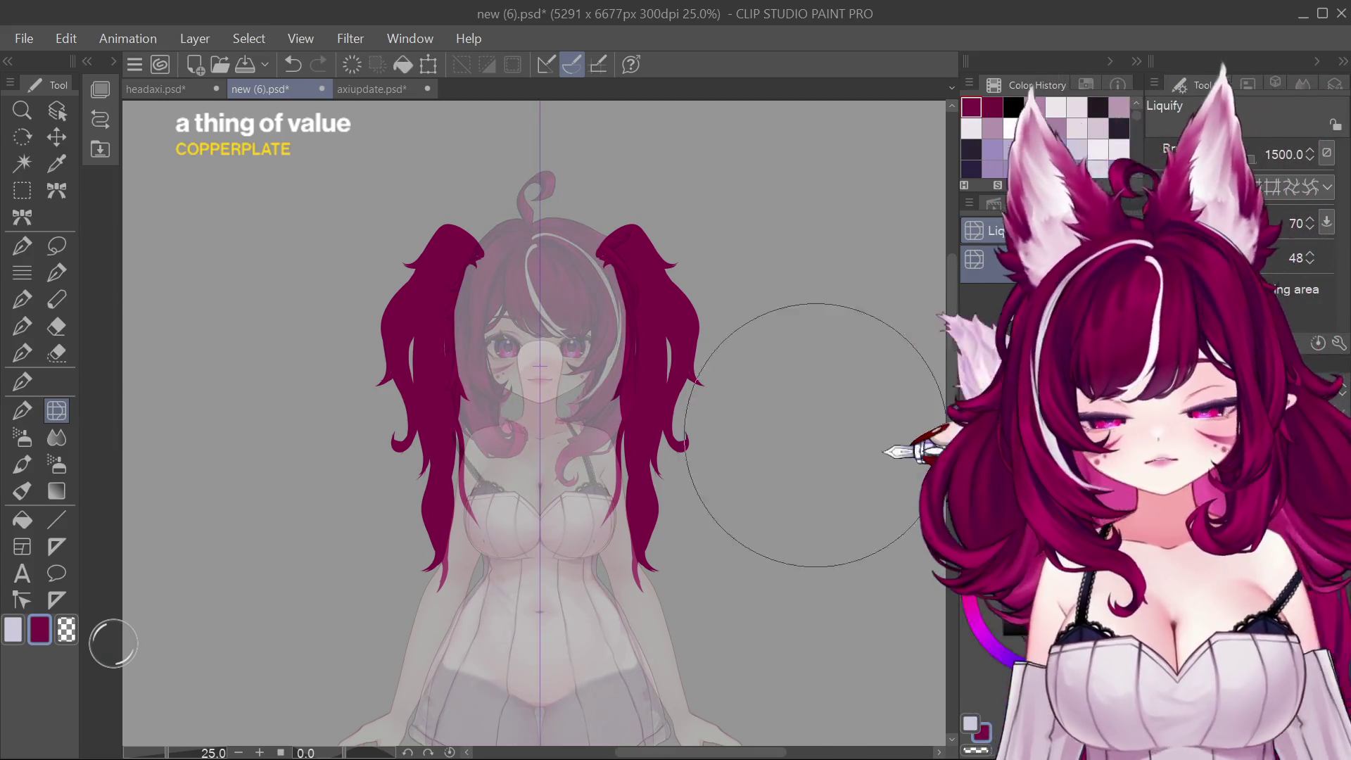
scroll(585, 399, up, 1)
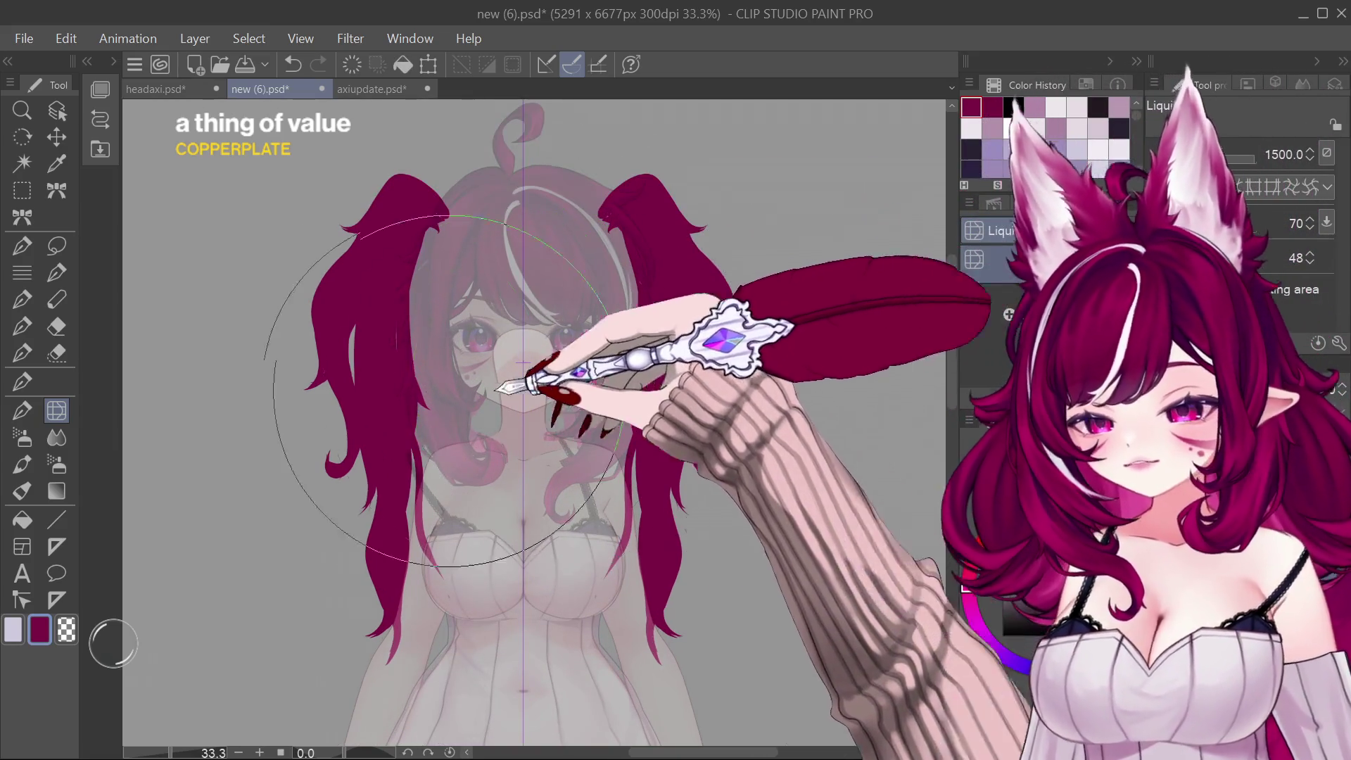
Step: Return to the hair brush and paint further strands, stepping the brush size down for finer detail
click(22, 409)
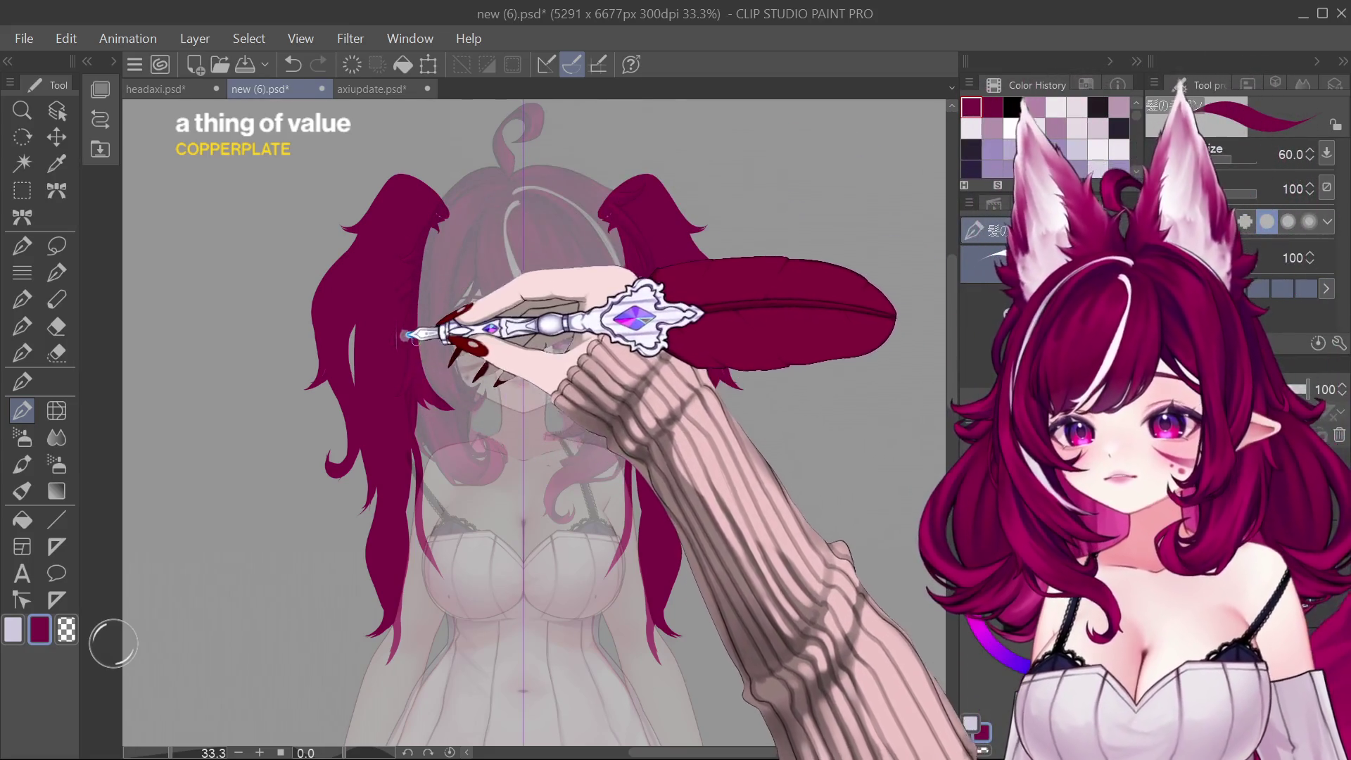
key(bracketright)
key(bracketright)
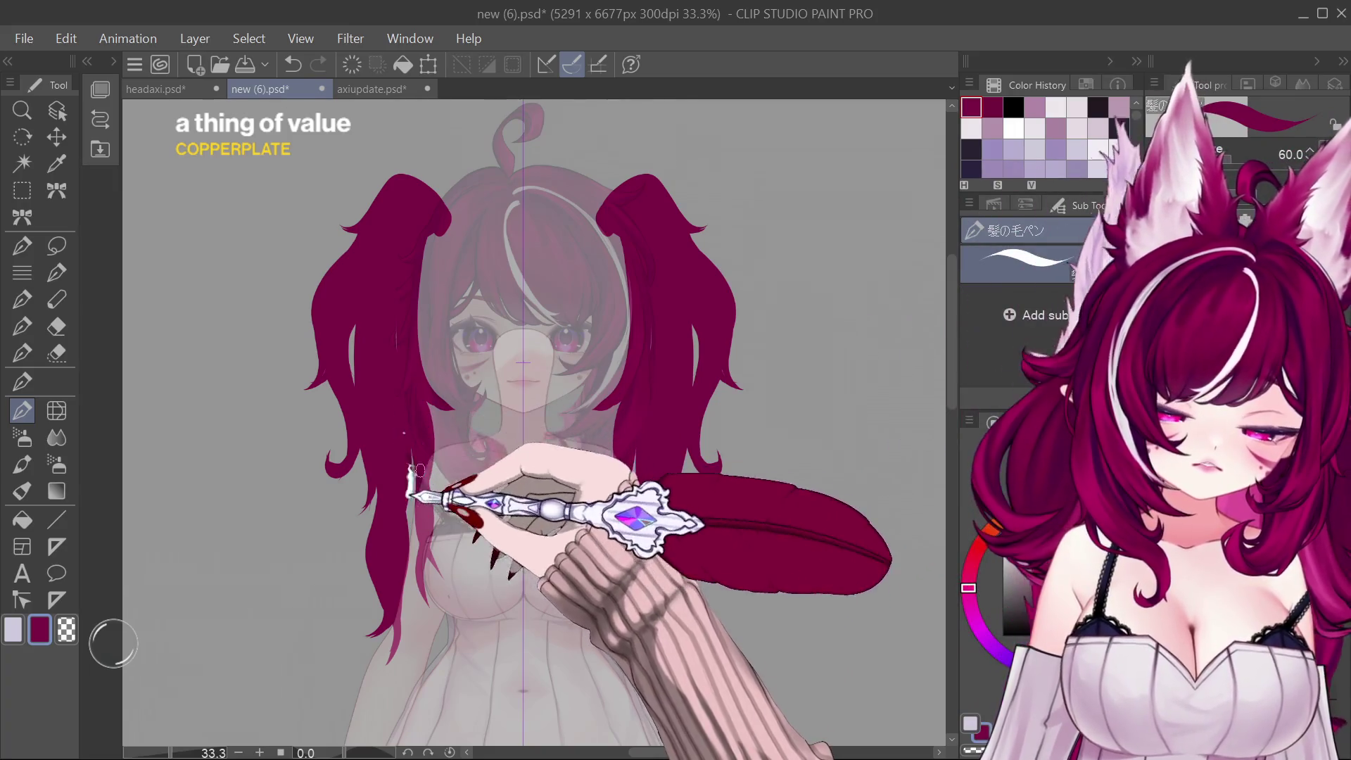
key(bracketleft)
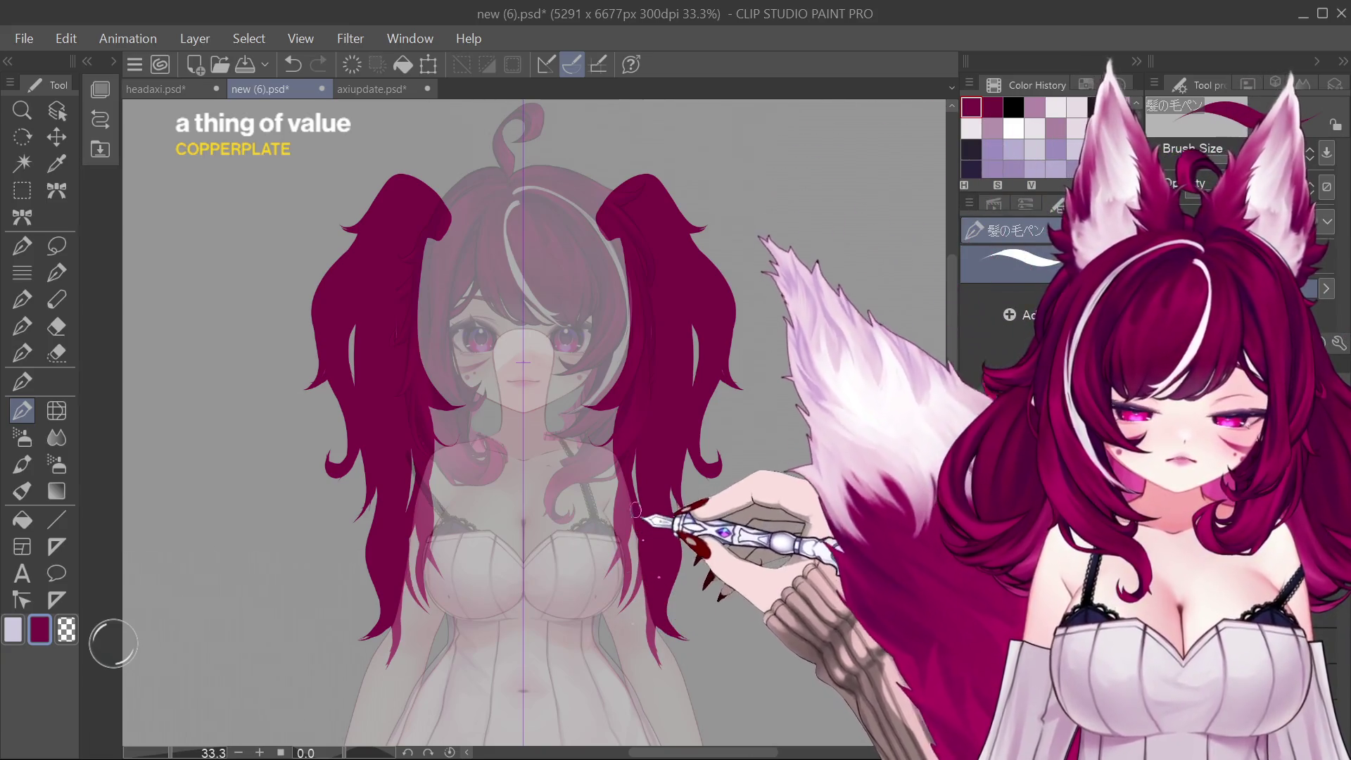
key(bracketleft)
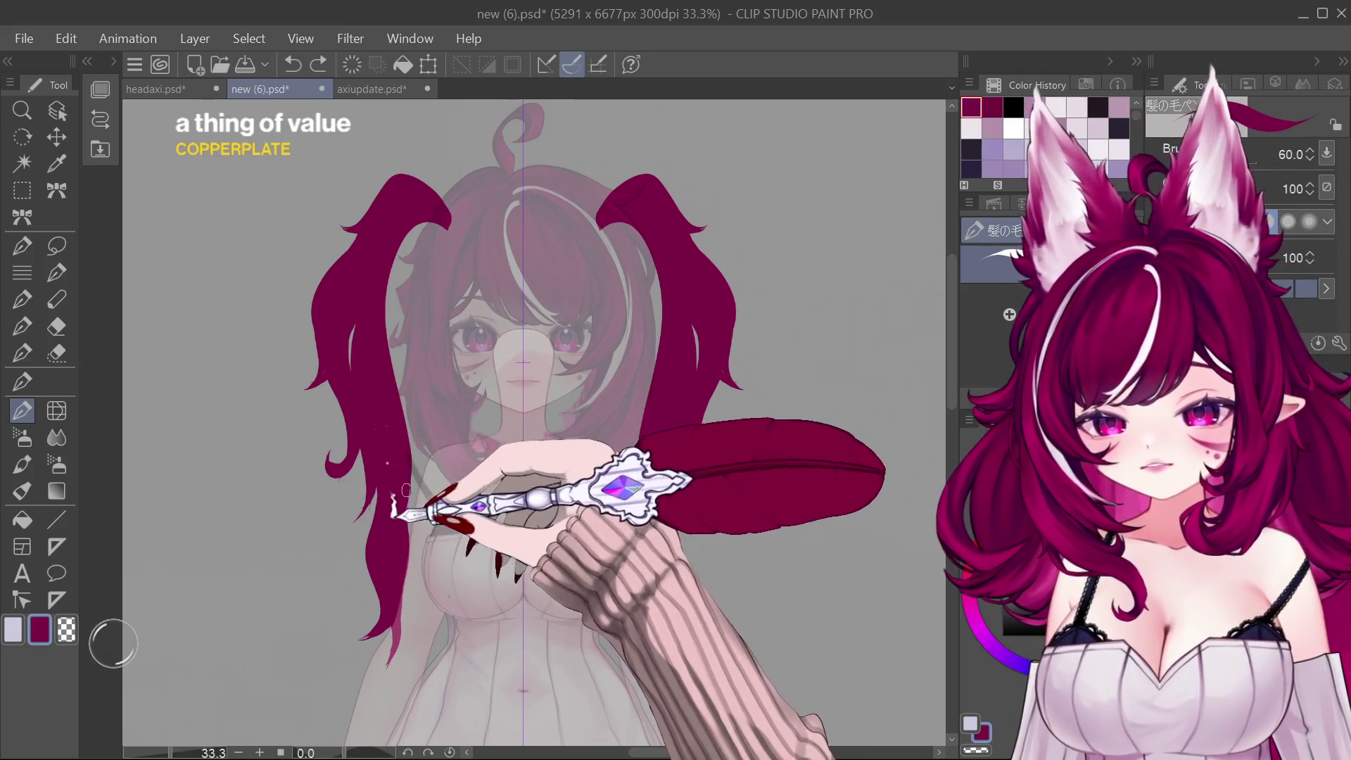
key(bracketleft)
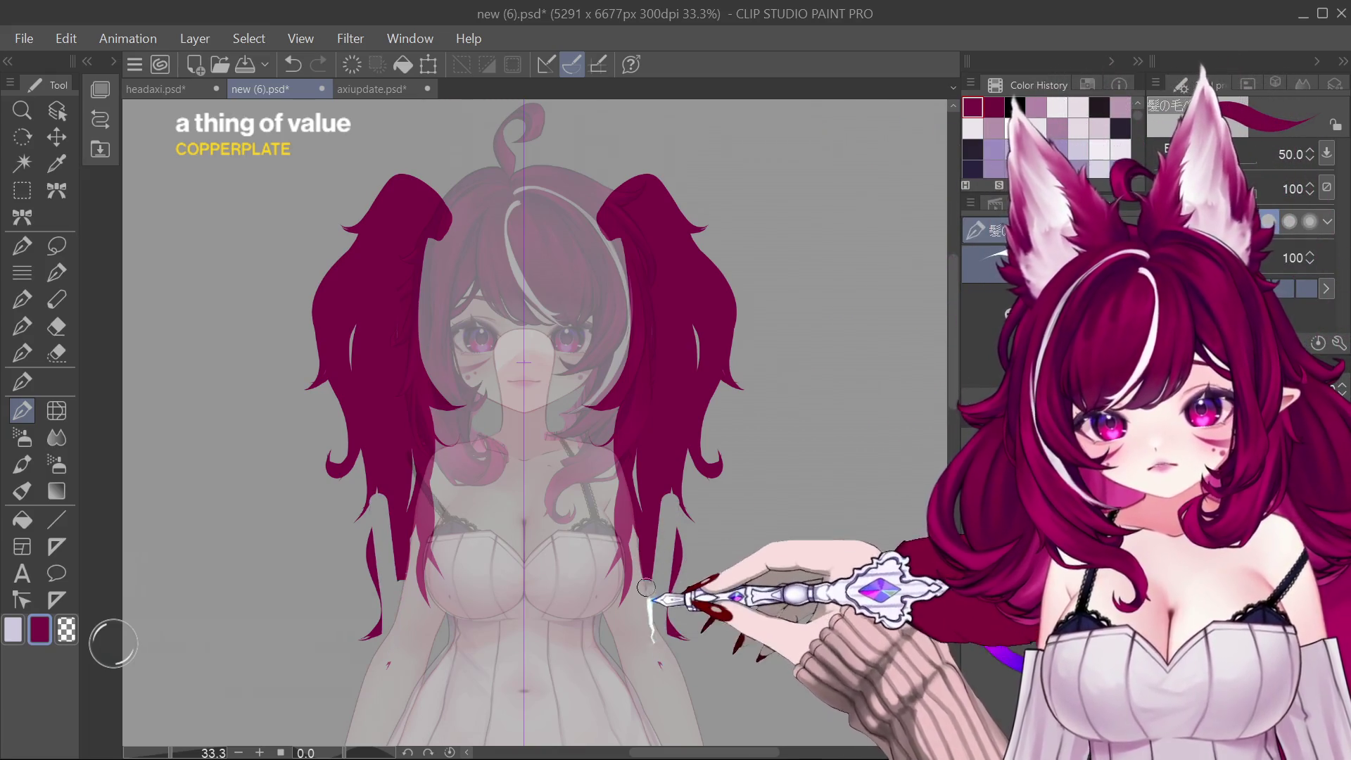
Step: Remove the long hanging strands, erase a gap splitting off outer strands, compare pigtail widths and keep the wider version
key(ctrl+z)
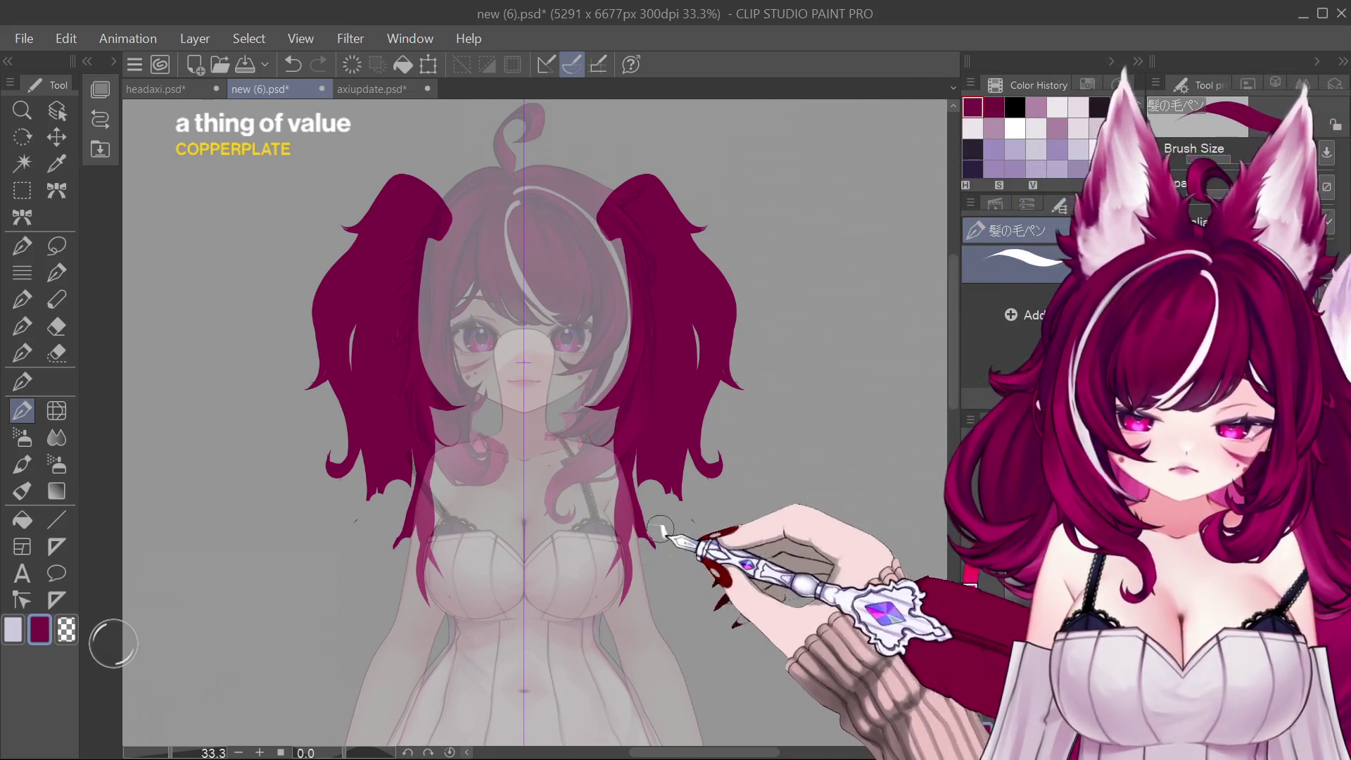
mouse_move(649, 472)
mouse_down()
mouse_move(692, 455)
mouse_move(718, 269)
mouse_move(685, 214)
mouse_move(724, 302)
mouse_move(692, 454)
mouse_up()
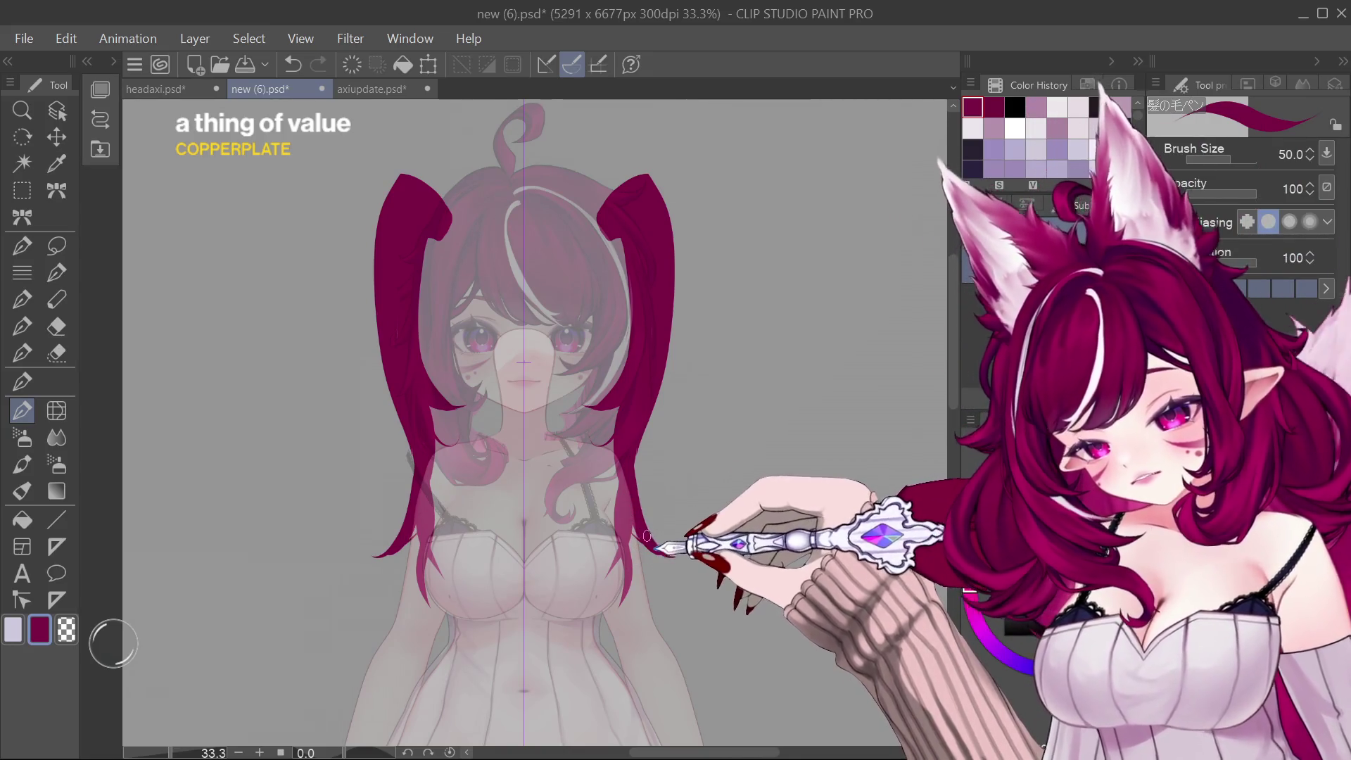
key(bracketright)
key(bracketright)
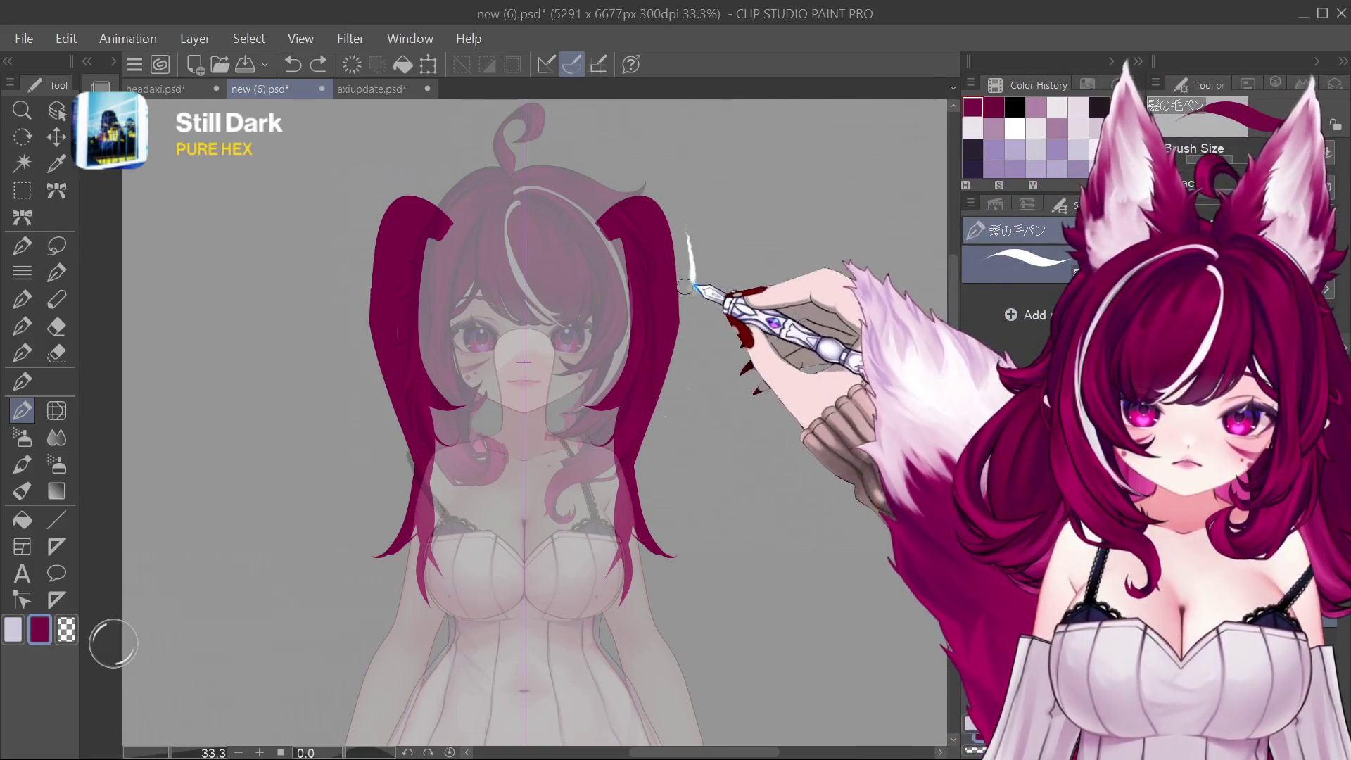
key(ctrl+y)
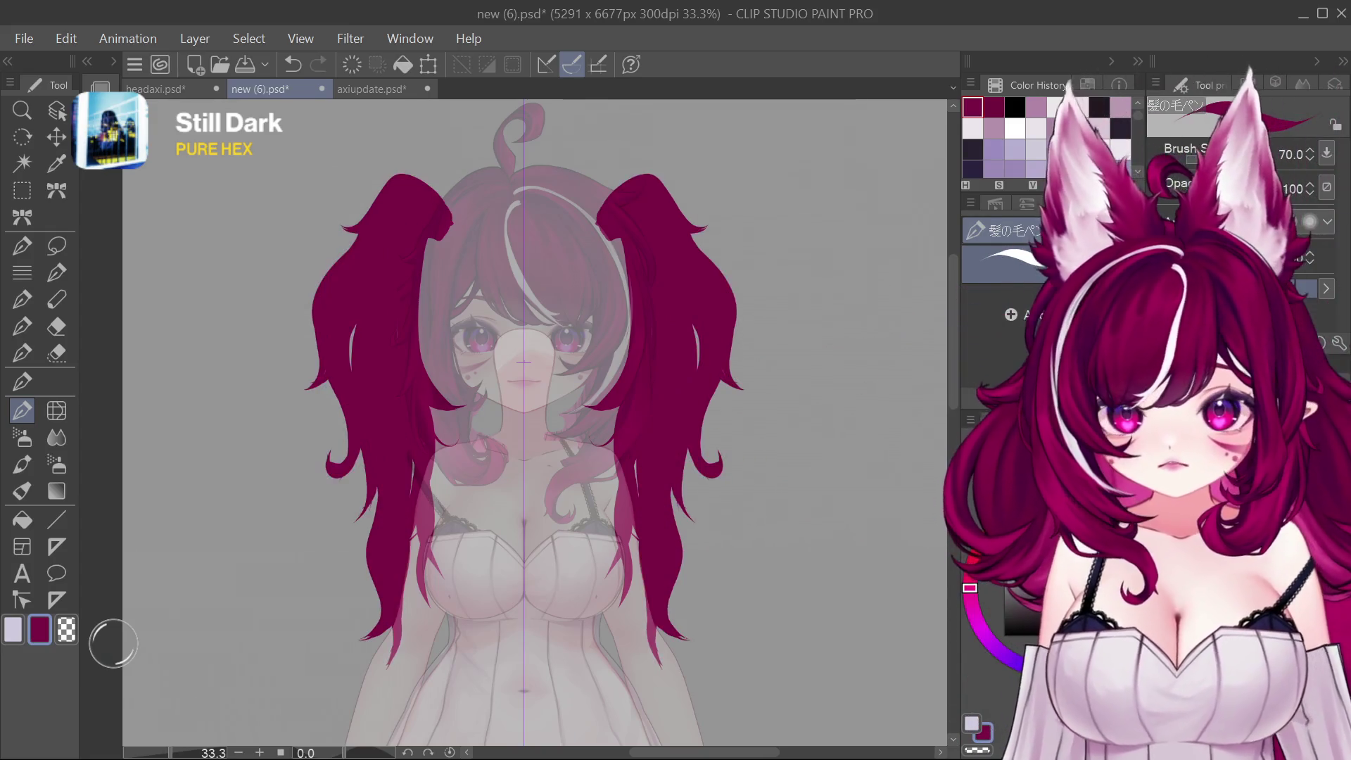
key(ctrl+z)
key(ctrl+y)
scroll(708, 472, down, 2)
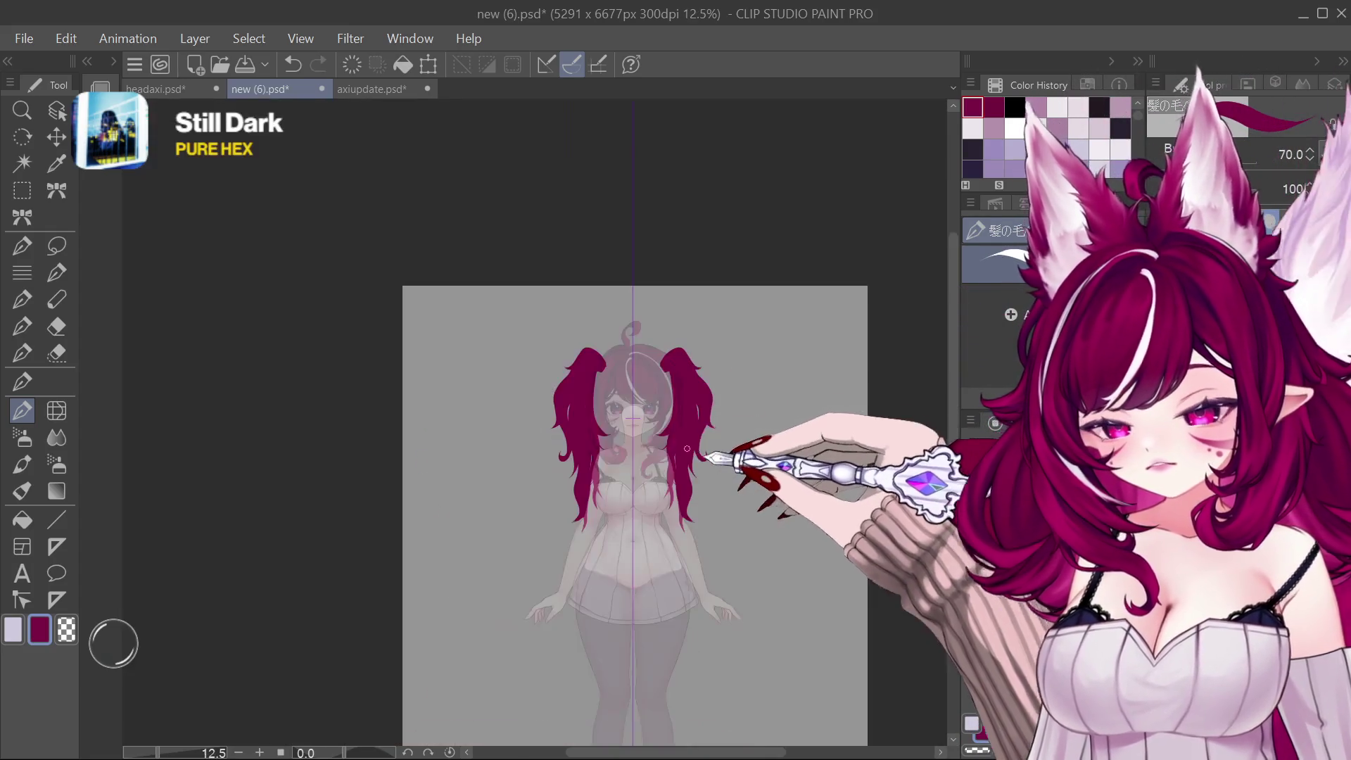
scroll(727, 450, up, 2)
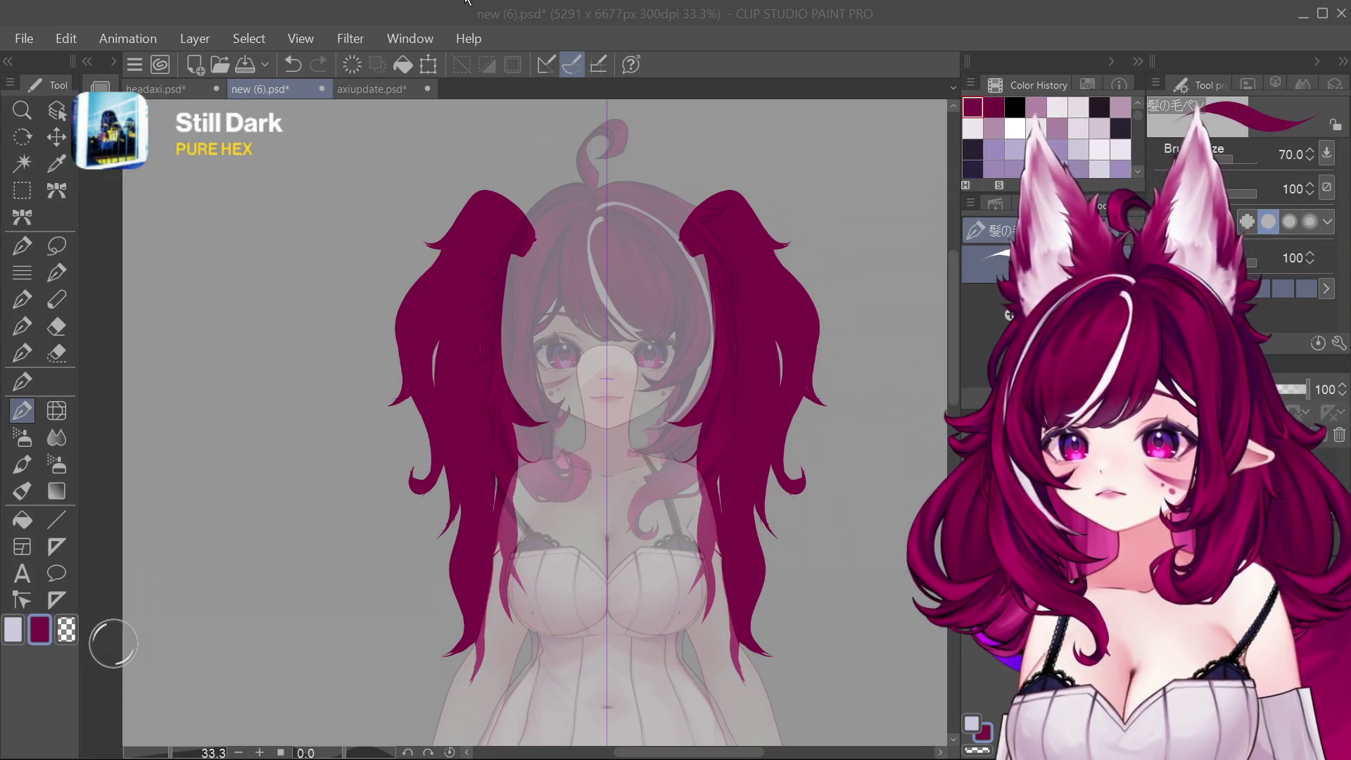
click(465, 2)
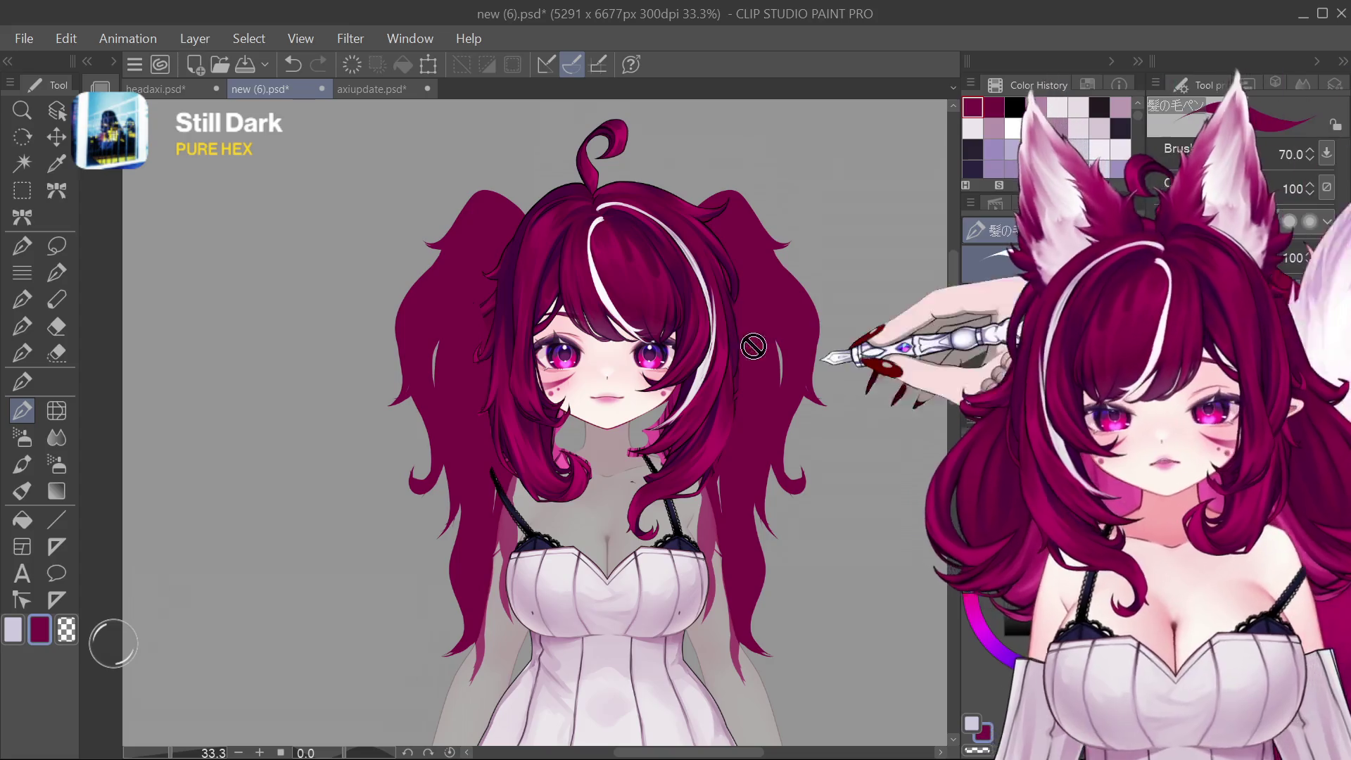
Step: Switch to a fine pen and draw thin light strands along the hair edges at varied sizes
click(22, 464)
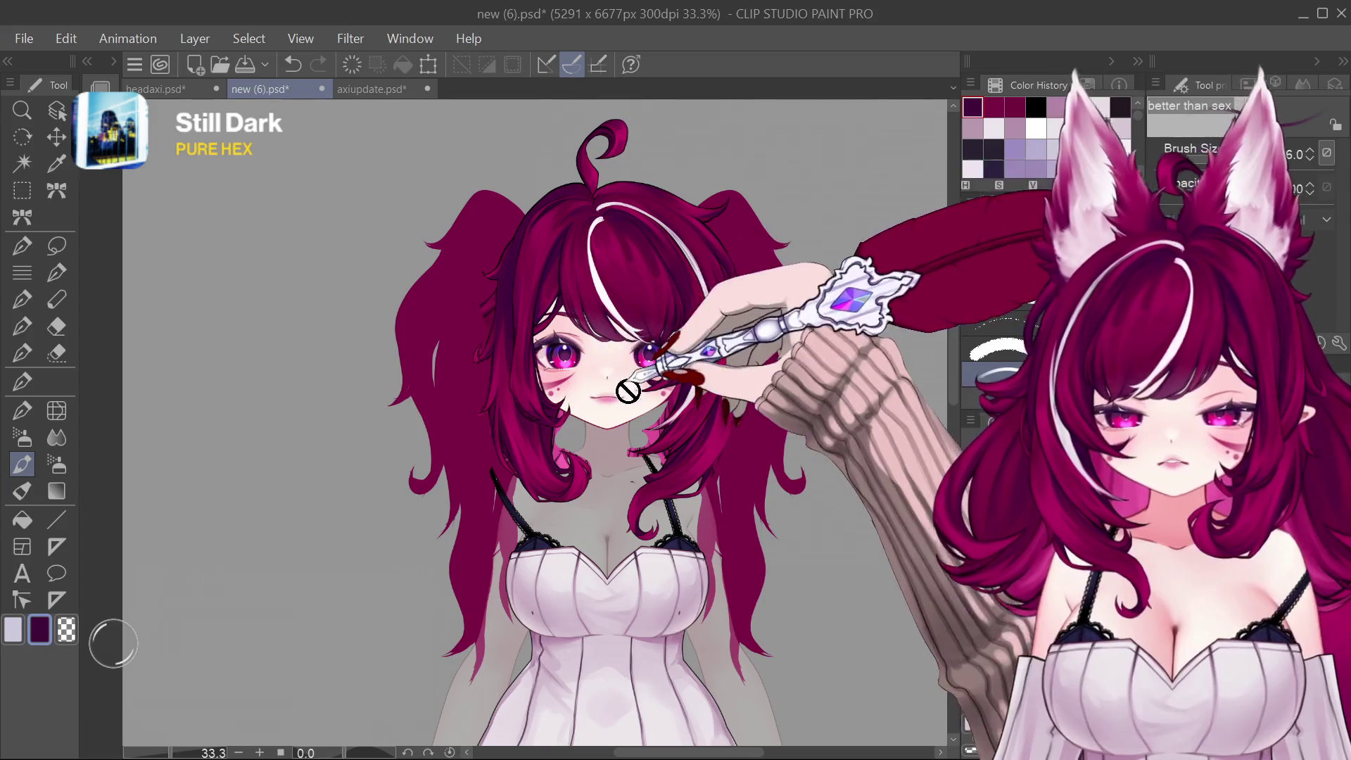
drag(607, 320, 607, 404)
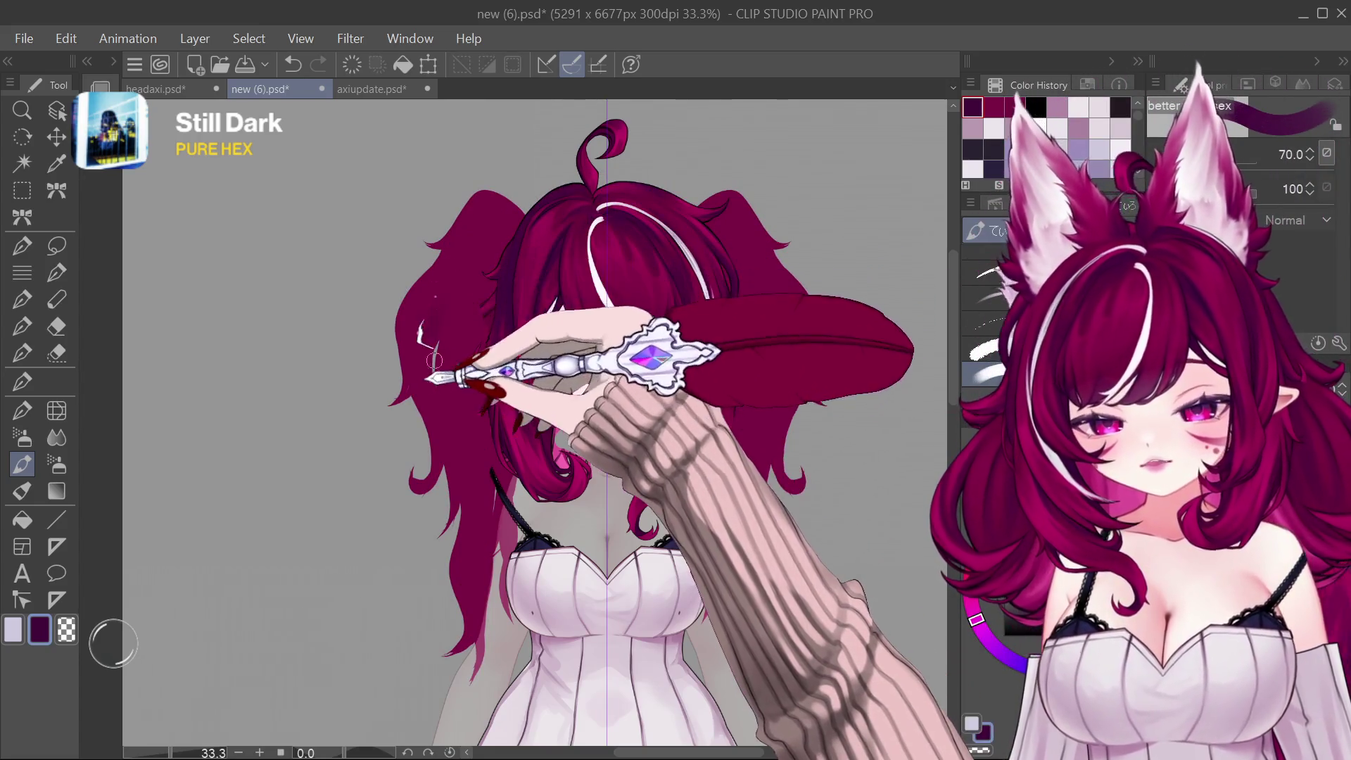
key(bracketright)
key(bracketright)
key(bracketright)
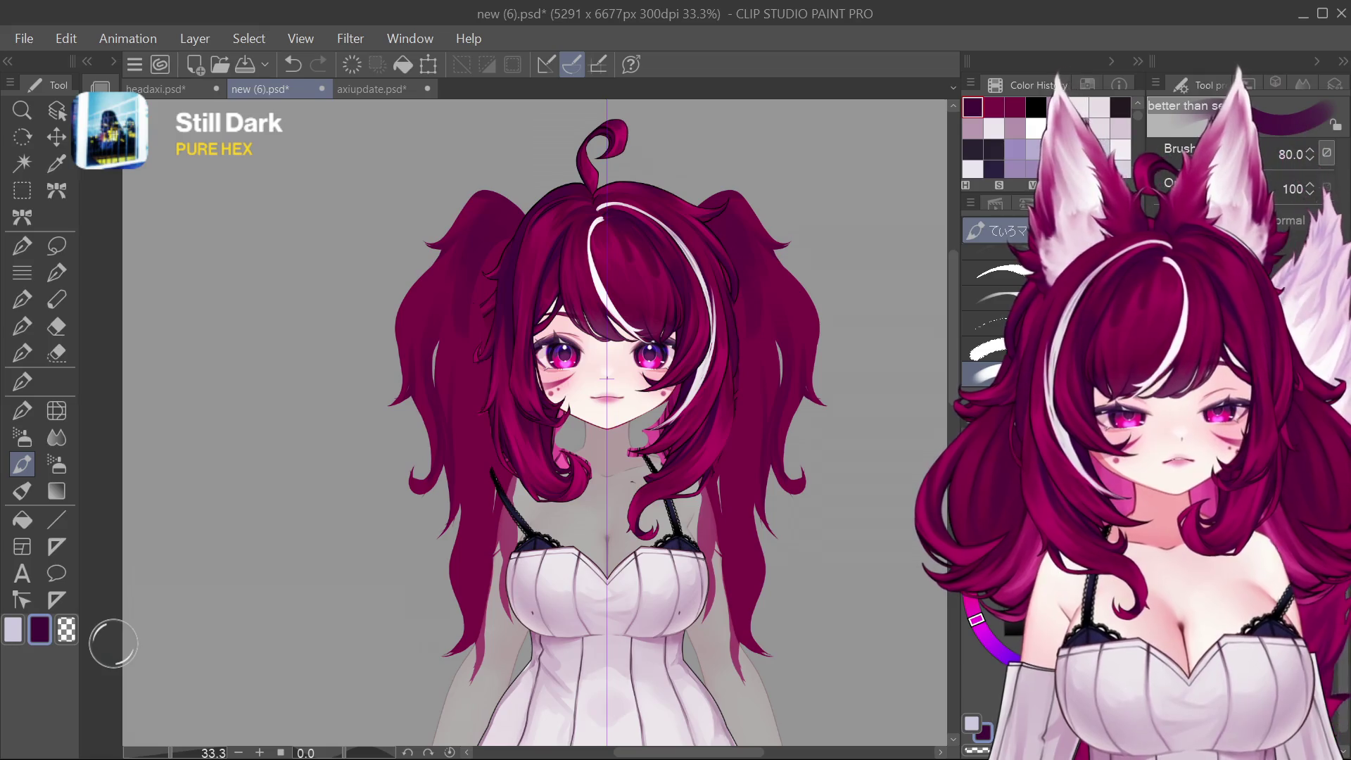
key(bracketleft)
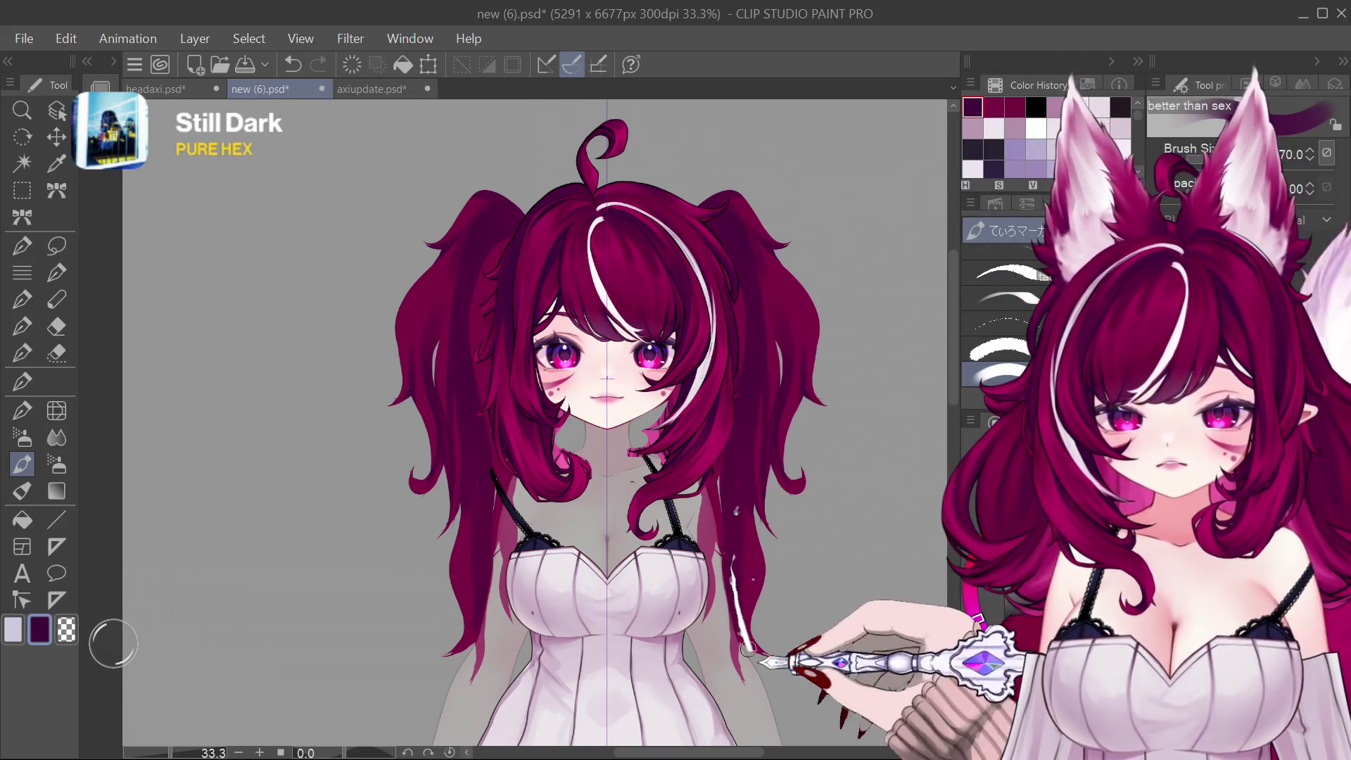
drag(743, 529, 746, 575)
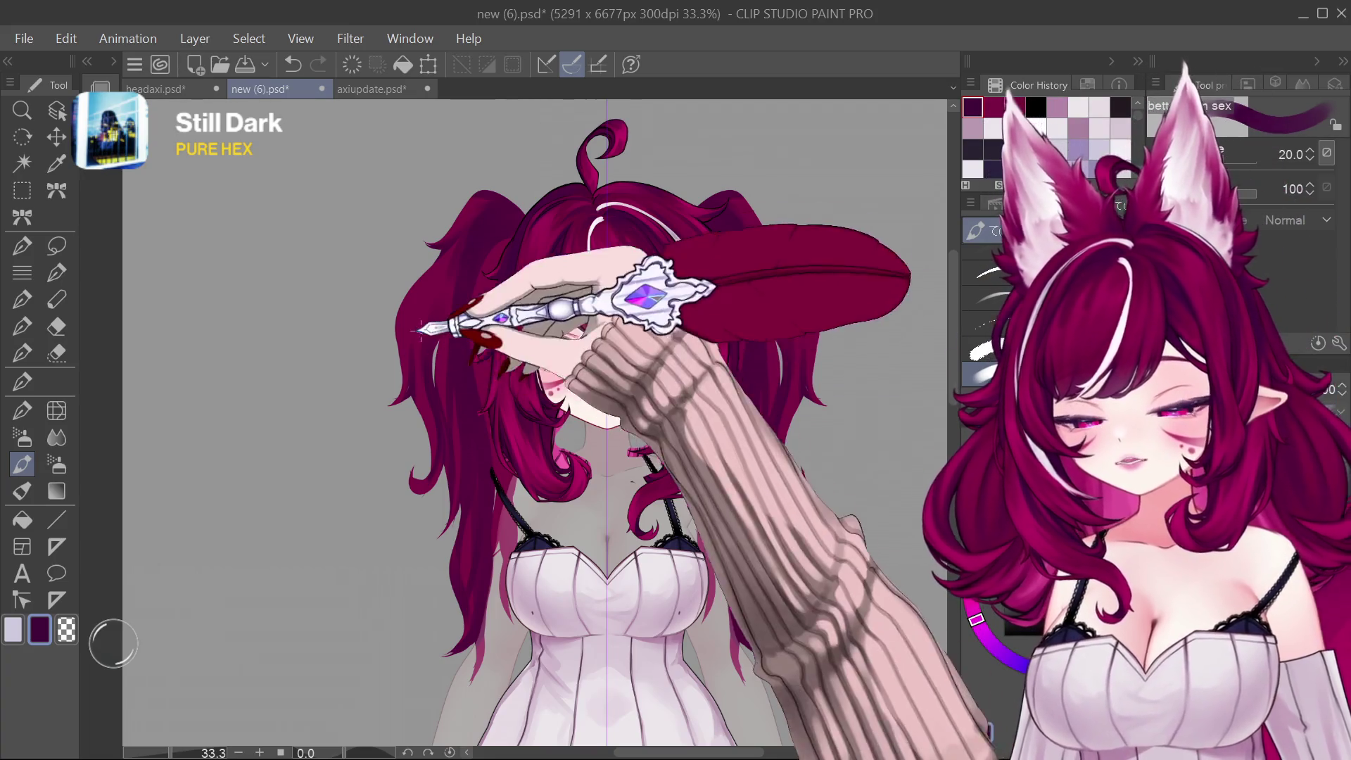
Step: Adjust the fine pen size further, then revert the twin-tails to their simpler, shorter shapes
key(bracketleft)
key(bracketleft)
key(bracketleft)
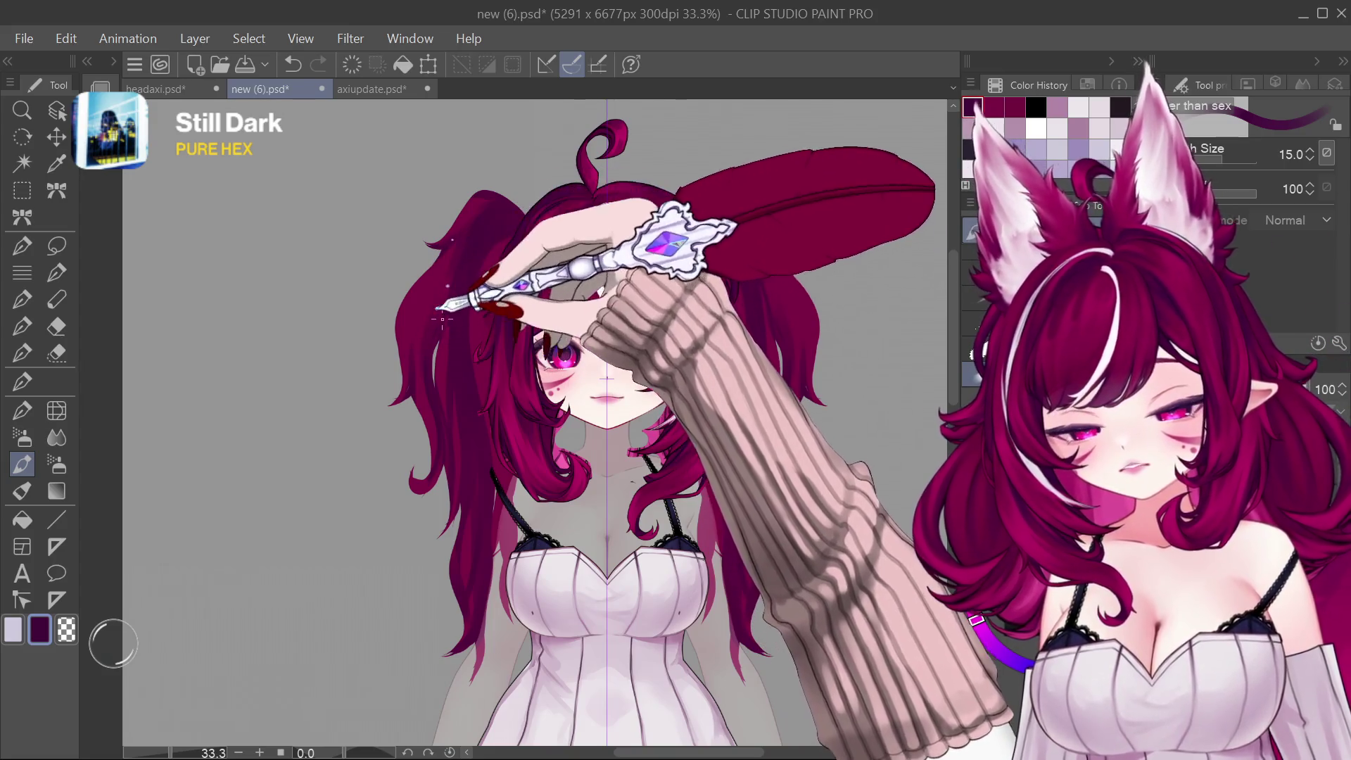
key(bracketright)
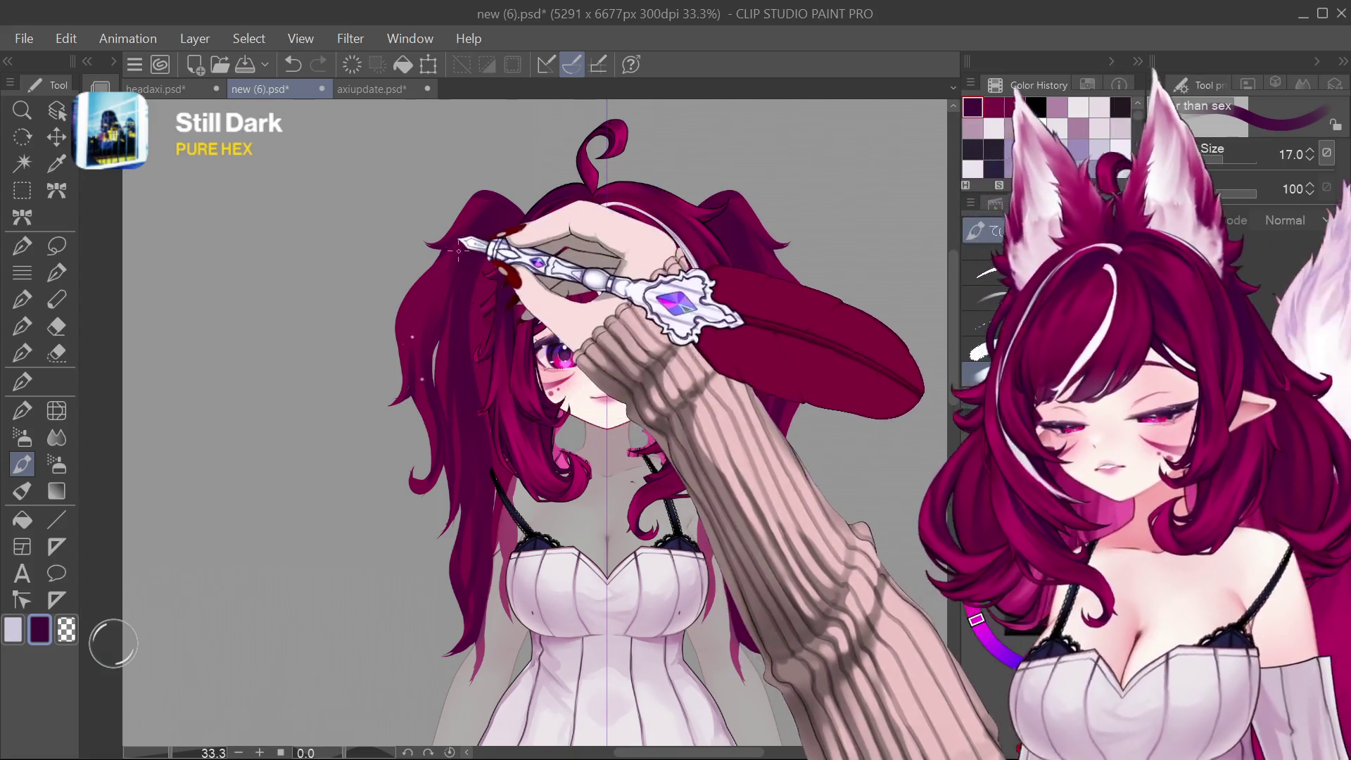
key(bracketright)
key(bracketright)
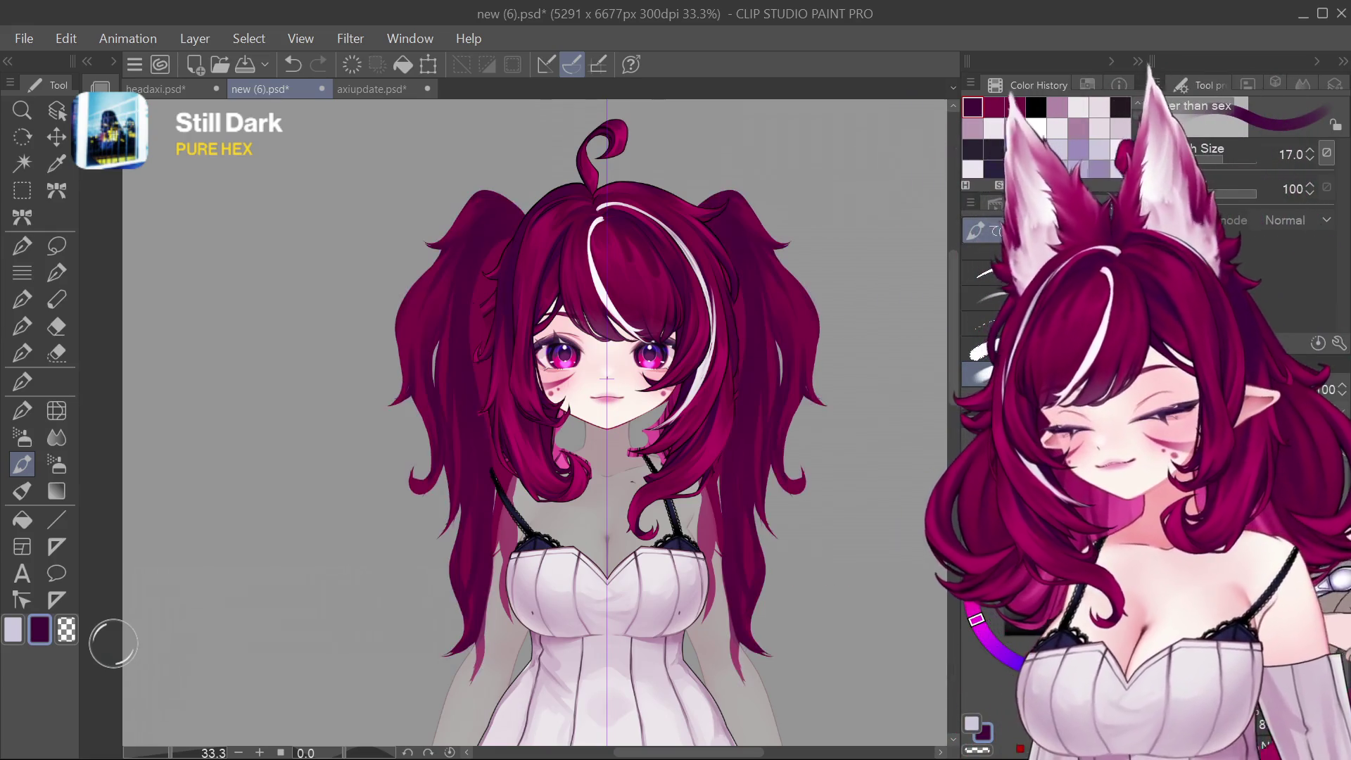
key(ctrl+z)
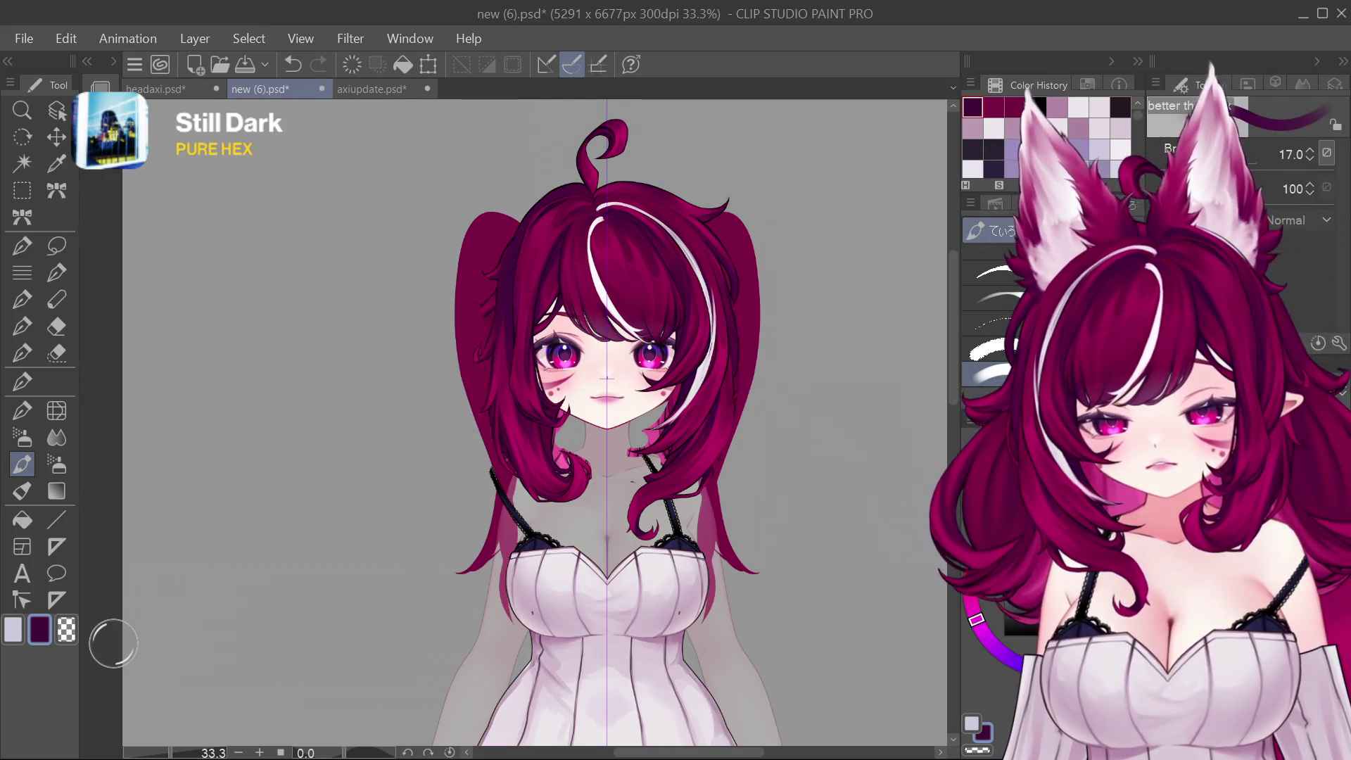
scroll(606, 402, up, 3)
scroll(607, 401, down, 3)
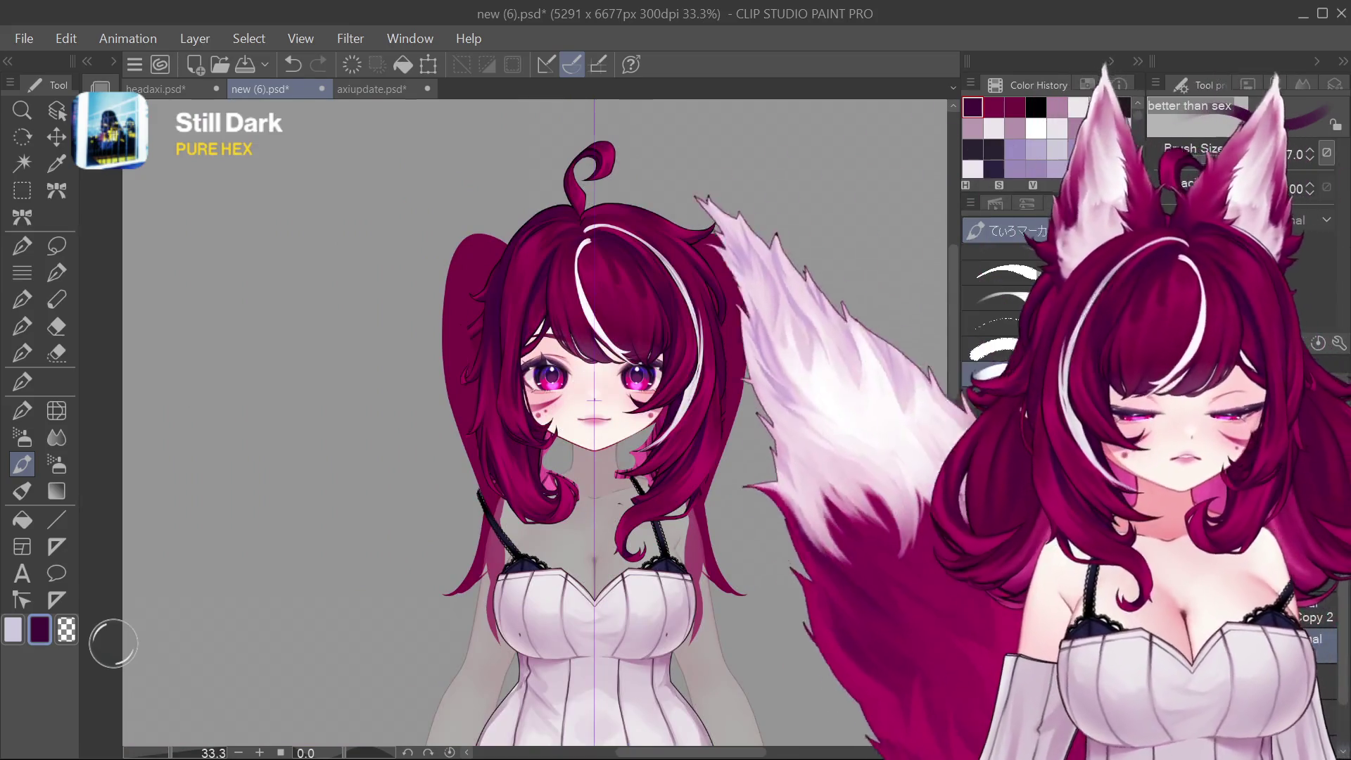
Step: Bring back the faded overlay with base pigtails and paint wavy strands over them, shrinking the brush from its huge size
key(ctrl+z)
key(ctrl+y)
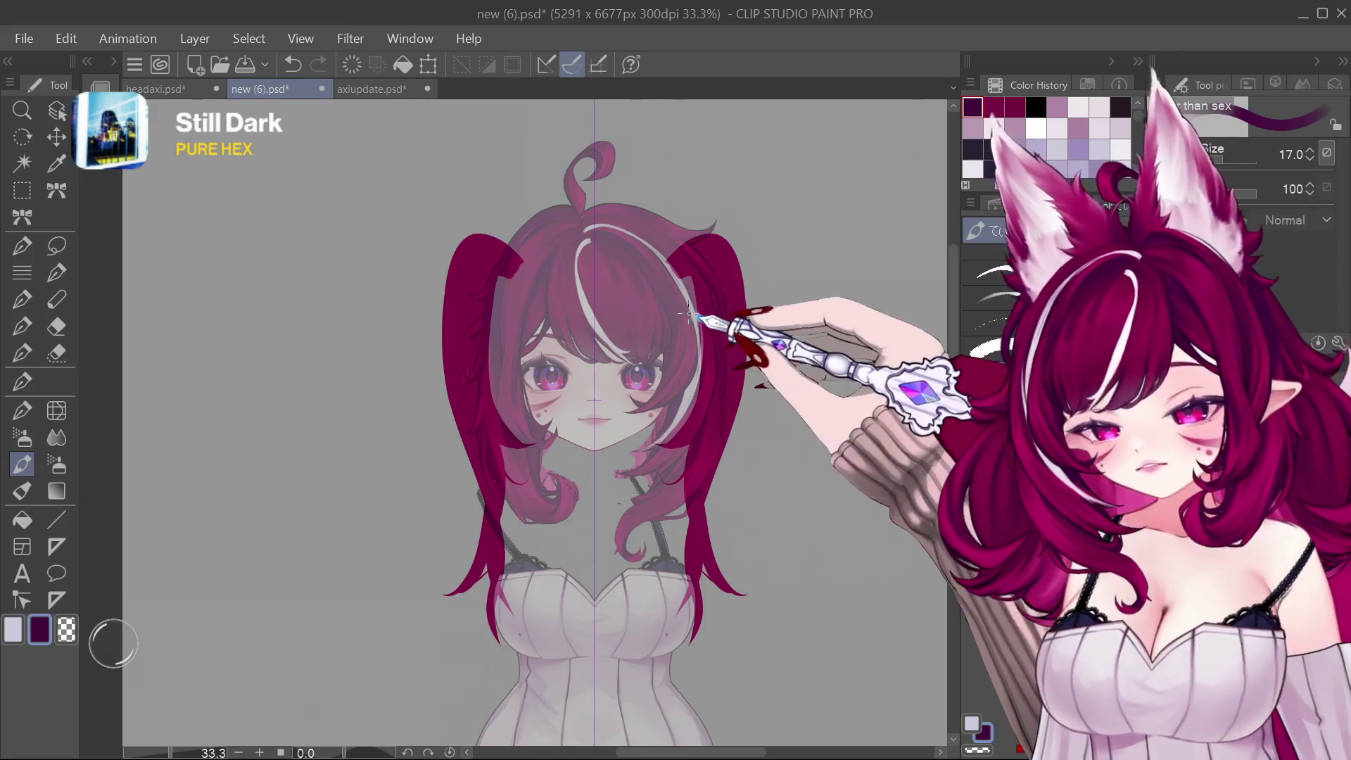
key(bracketleft)
key(bracketleft)
key(bracketleft)
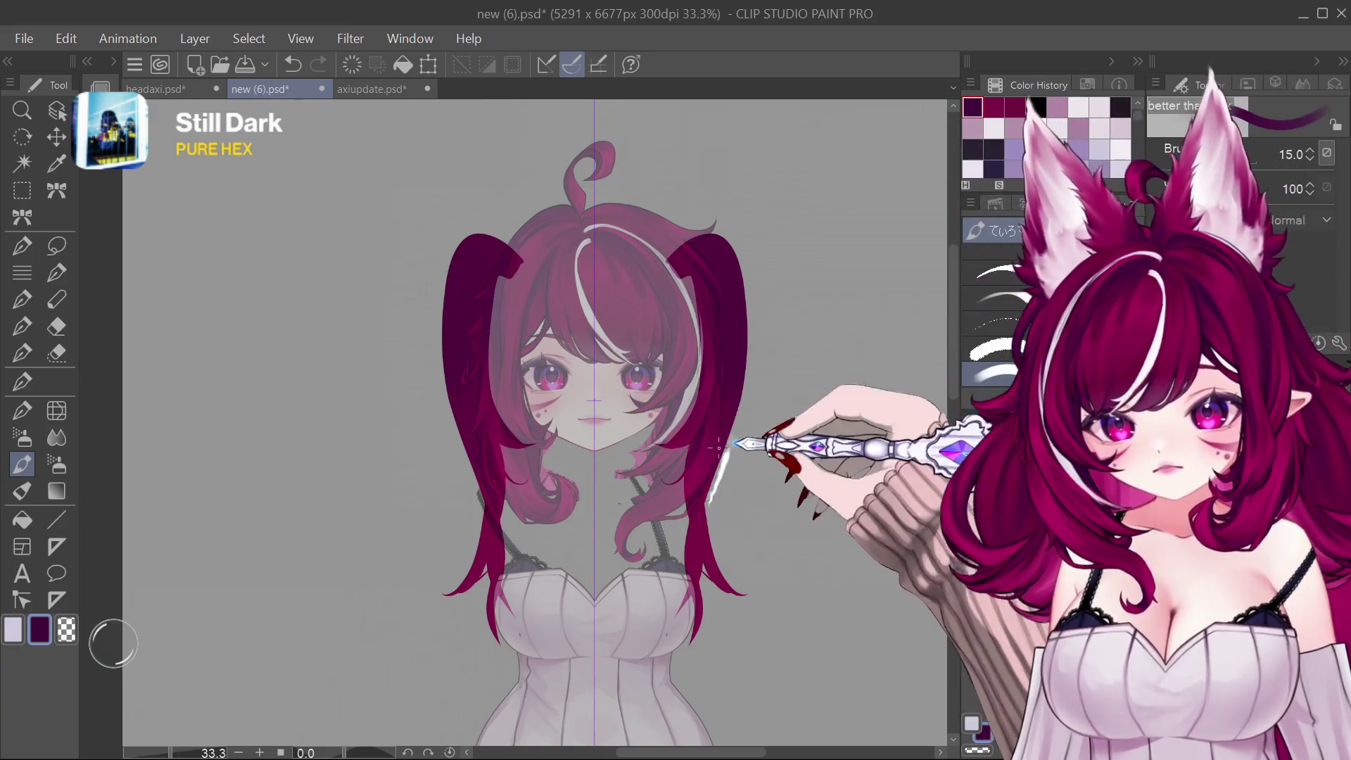
key(bracketright)
key(bracketright)
key(bracketright)
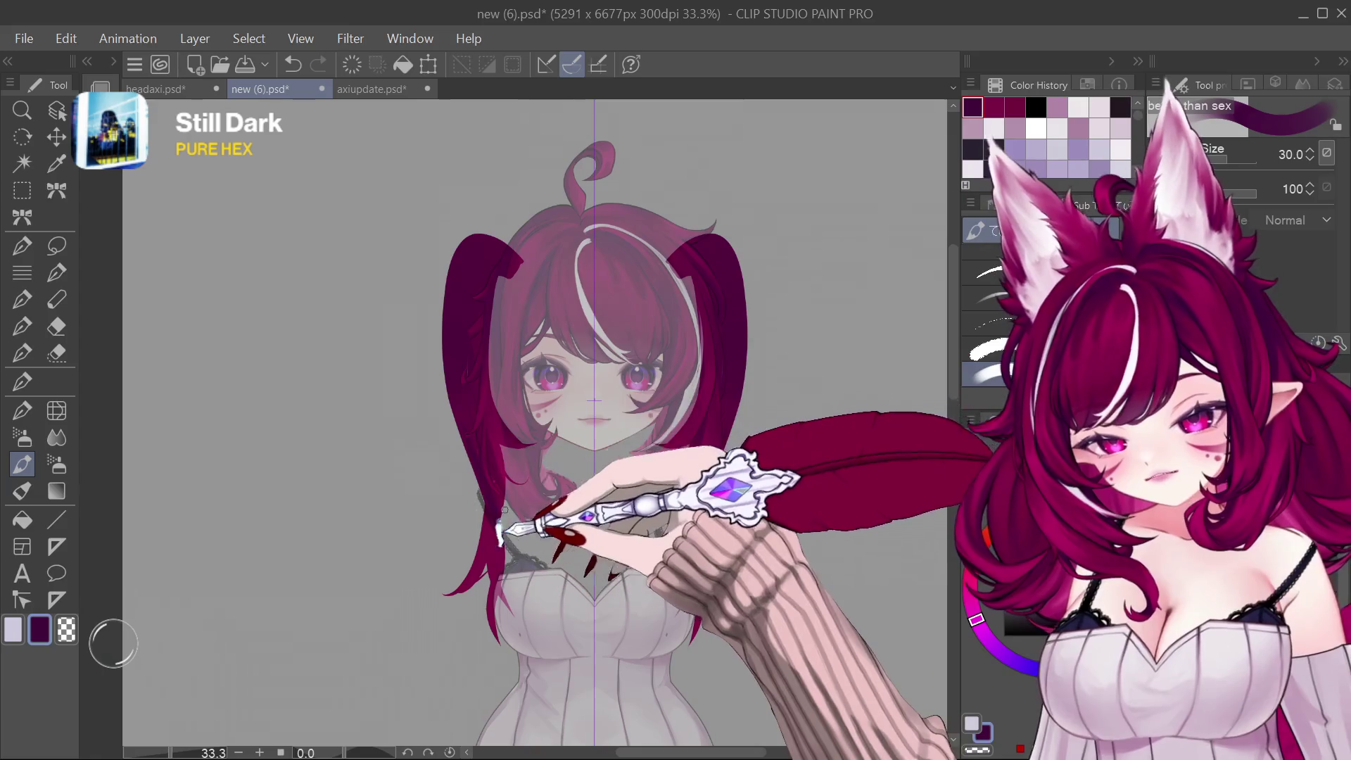
key(bracketleft)
key(bracketleft)
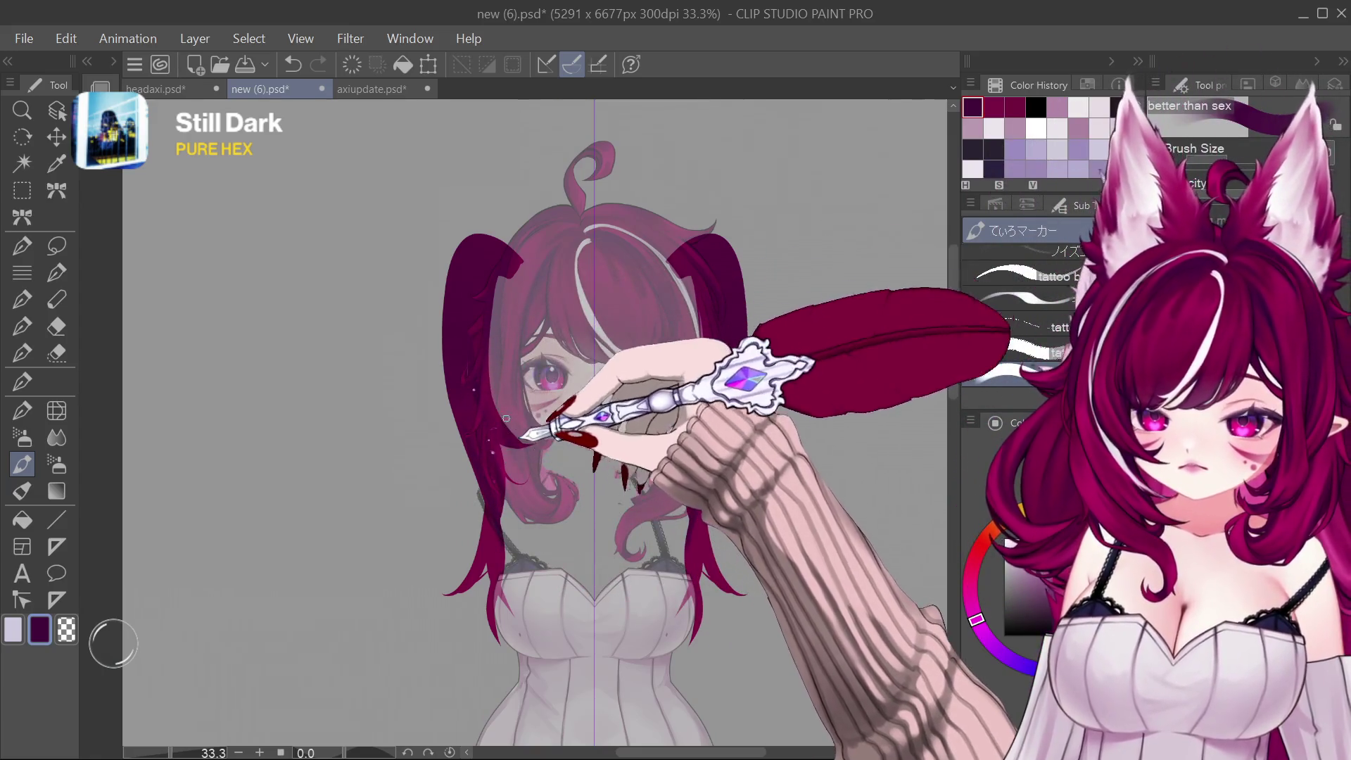
key(bracketright)
key(bracketright)
key(bracketright)
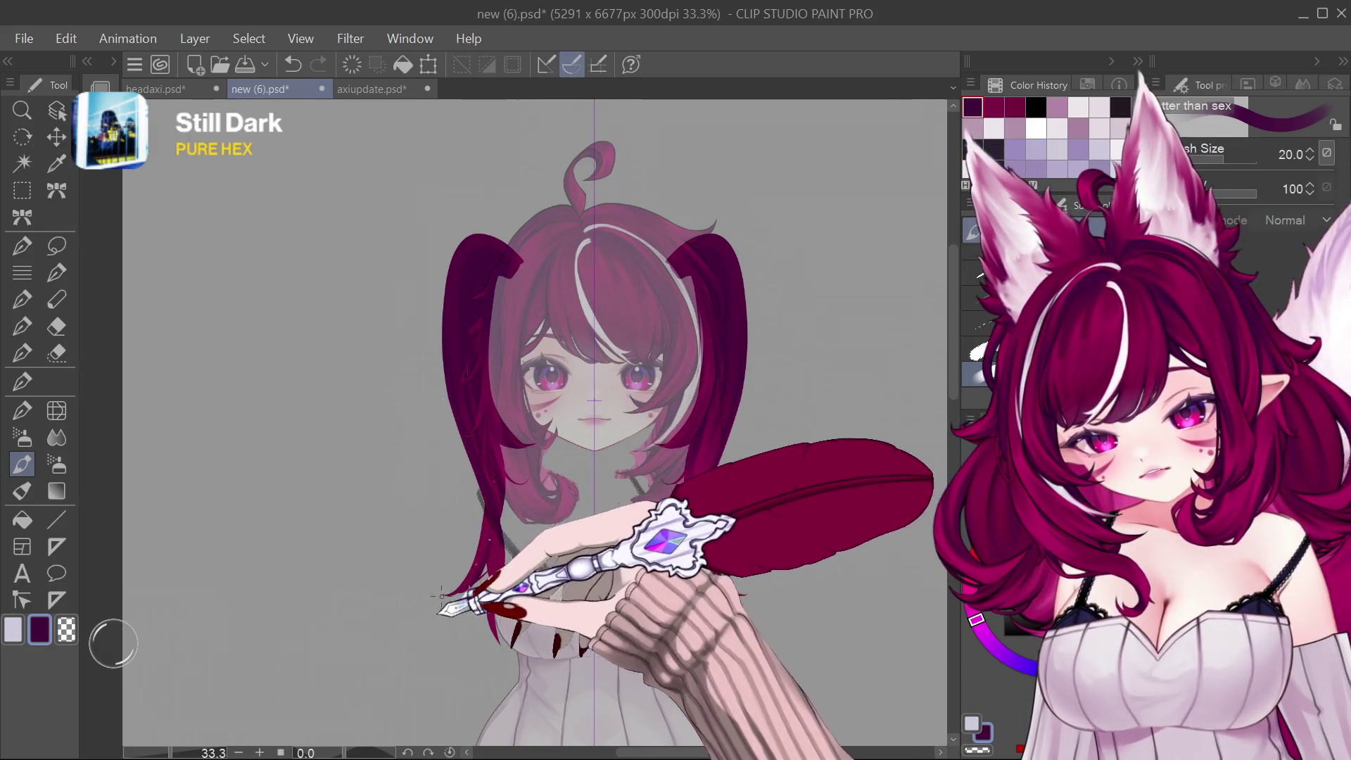
key(bracketright)
key(bracketright)
Step: Restore the larger wavier pigtail strokes, pick crimson from Color History and begin painting brighter highlights
key(bracketleft)
key(bracketleft)
key(bracketleft)
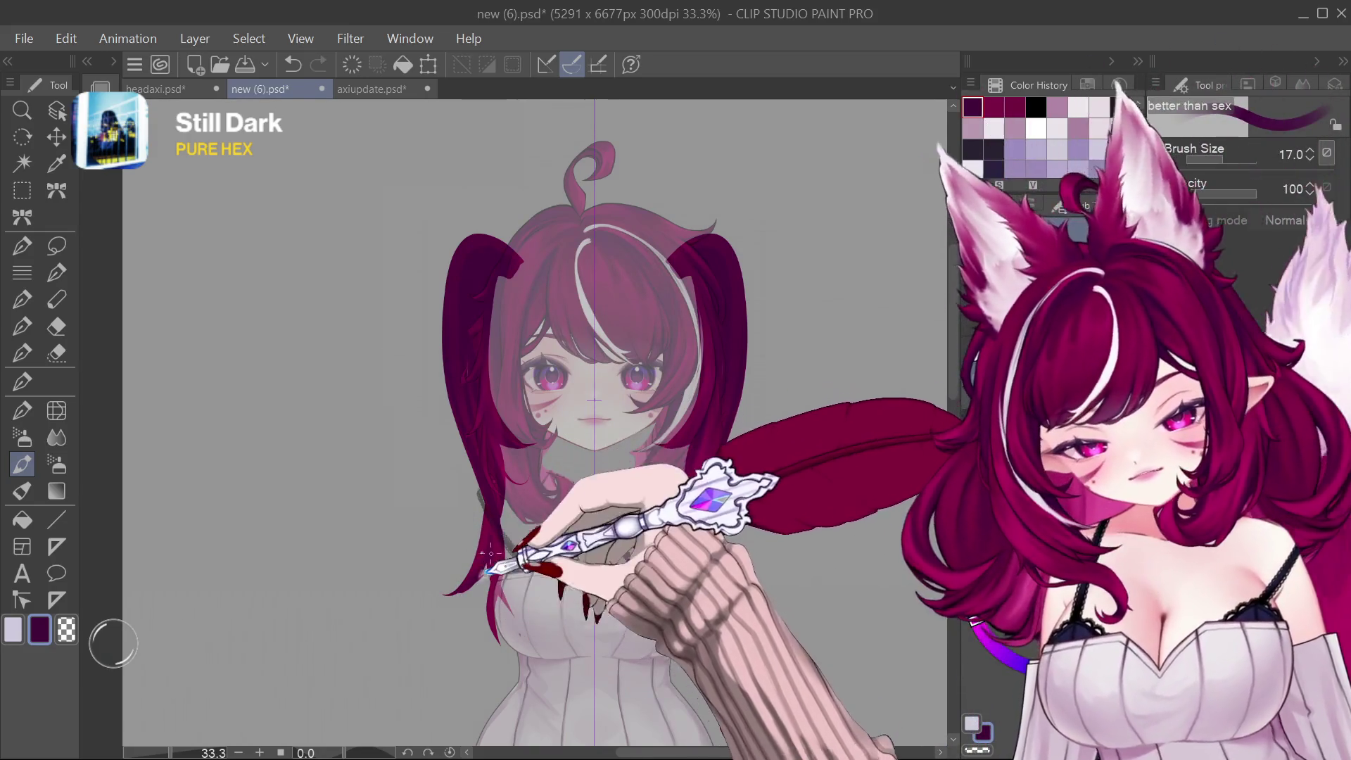
key(bracketright)
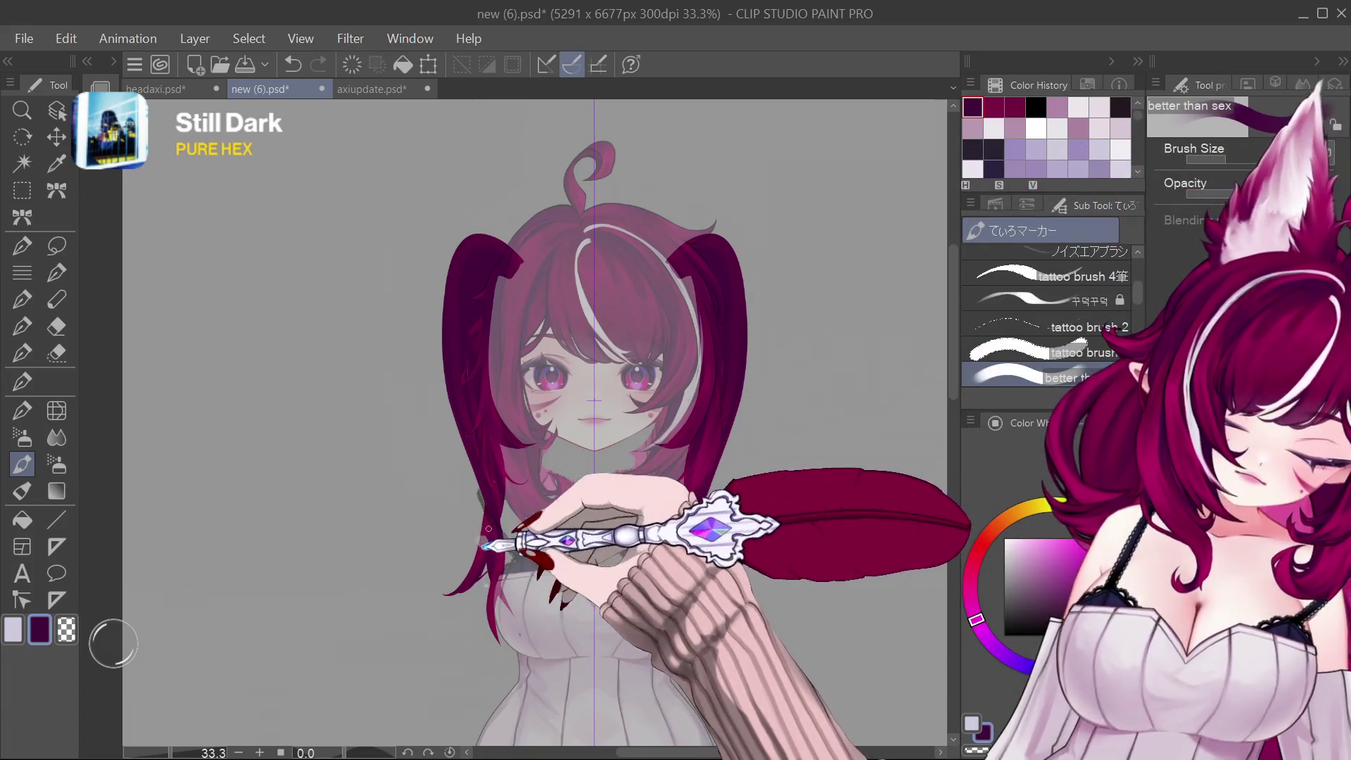
key(bracketleft)
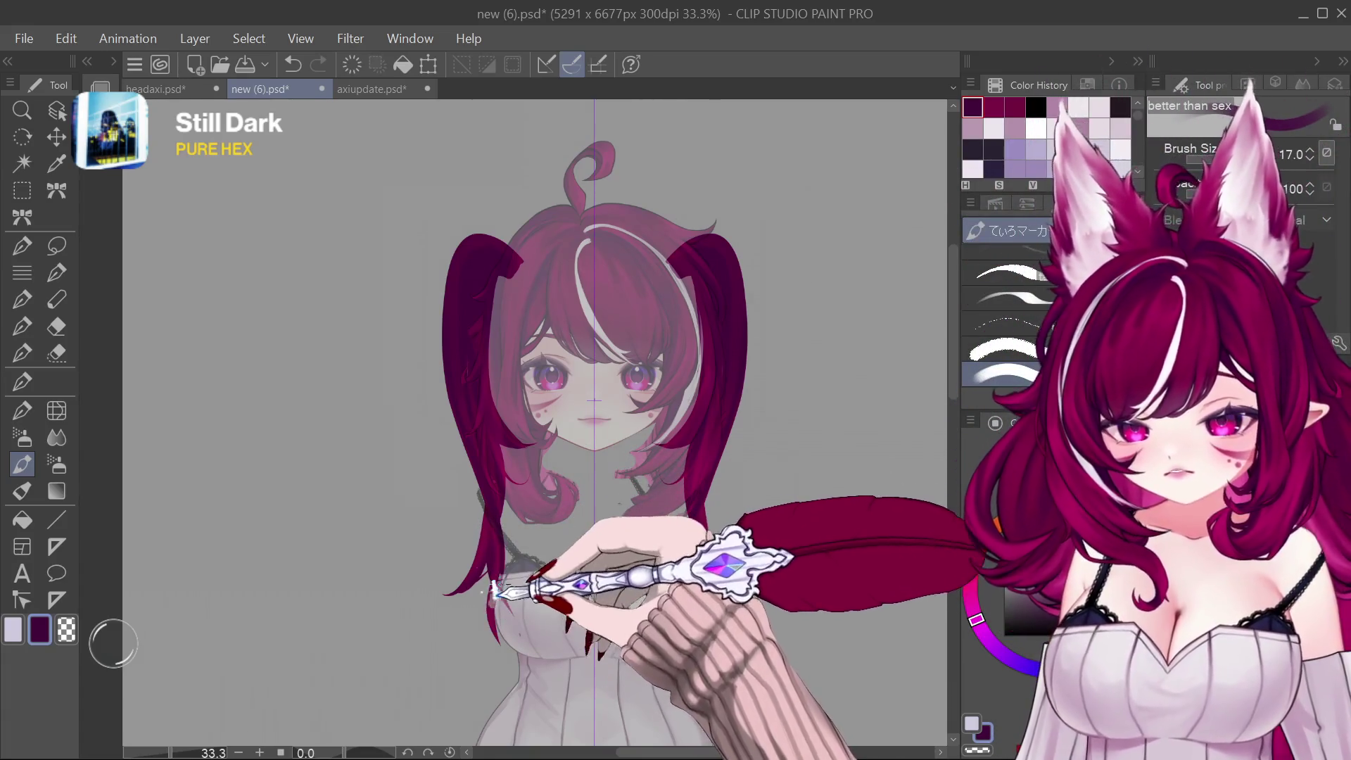
key(bracketright)
key(bracketright)
key(bracketright)
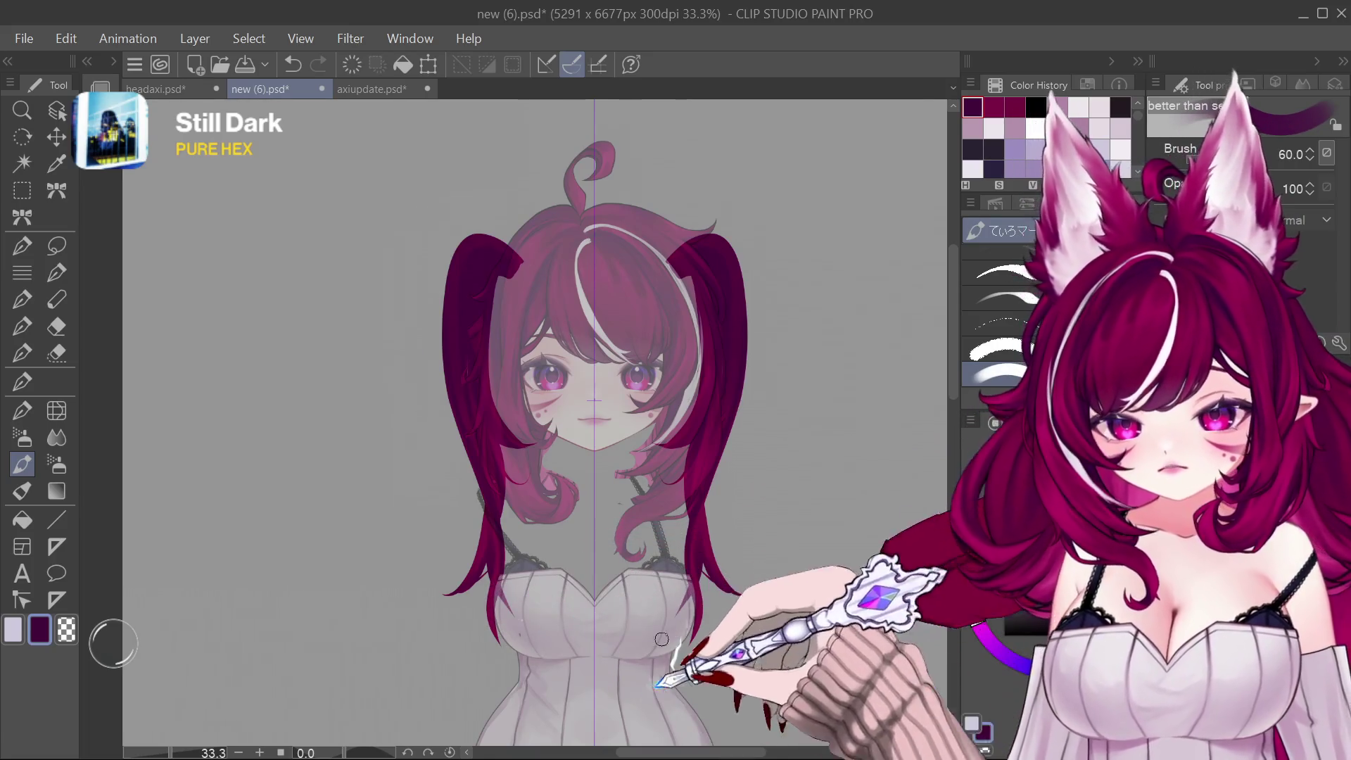
key(ctrl+z)
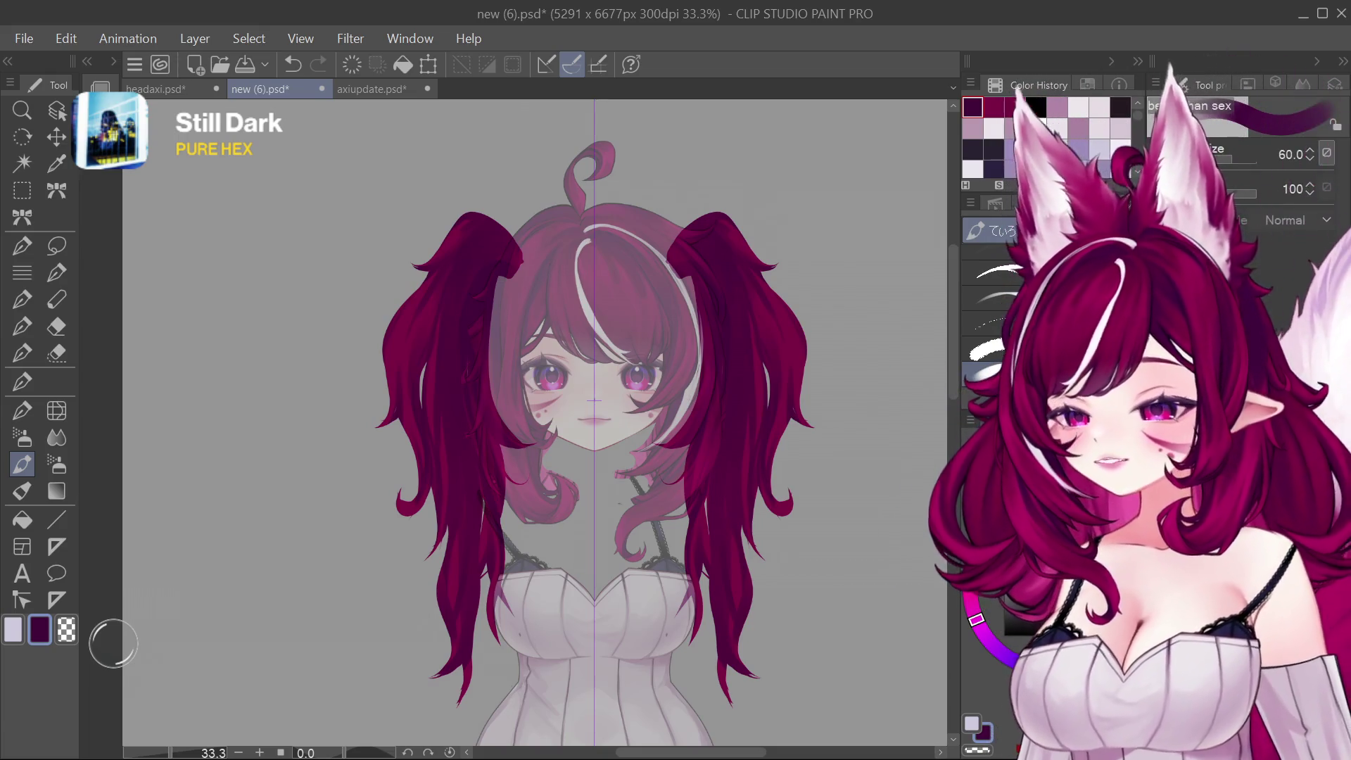
click(993, 105)
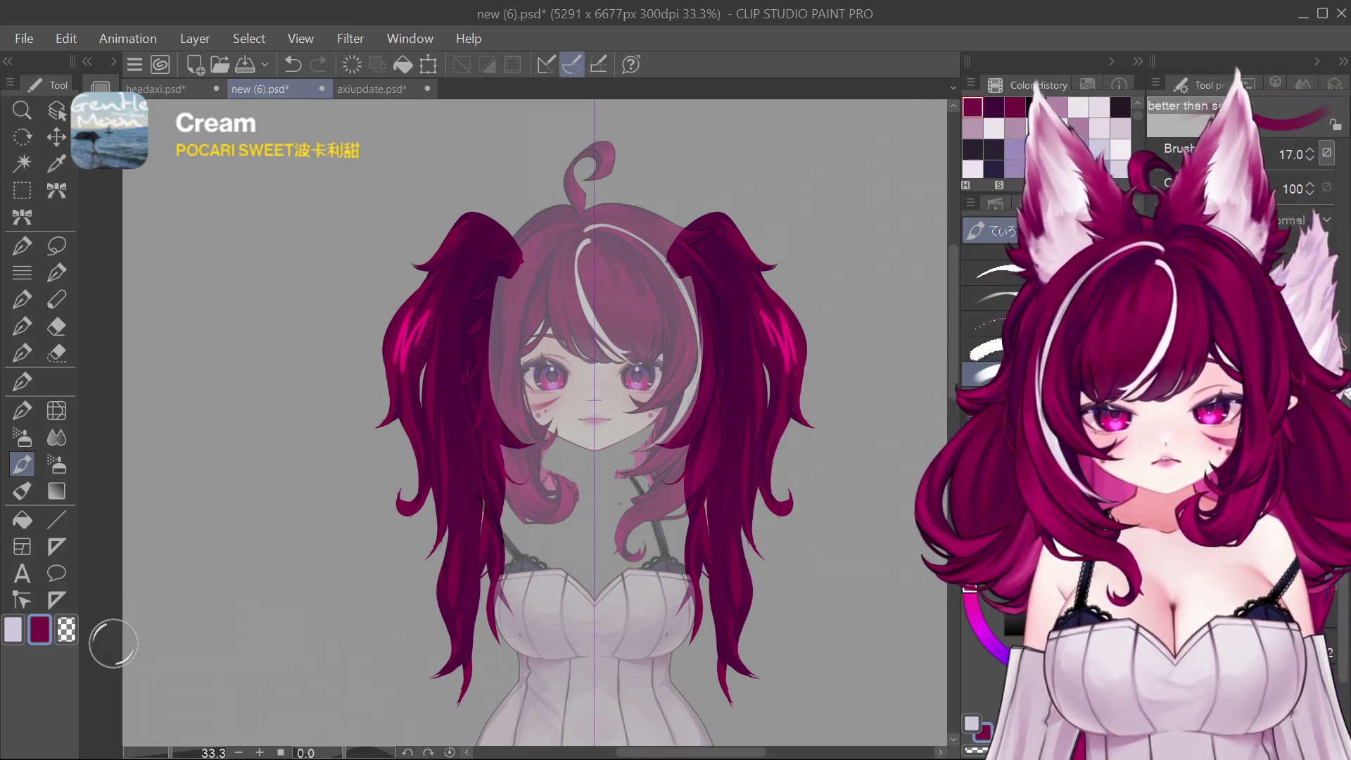
key(bracketright)
key(bracketright)
key(bracketright)
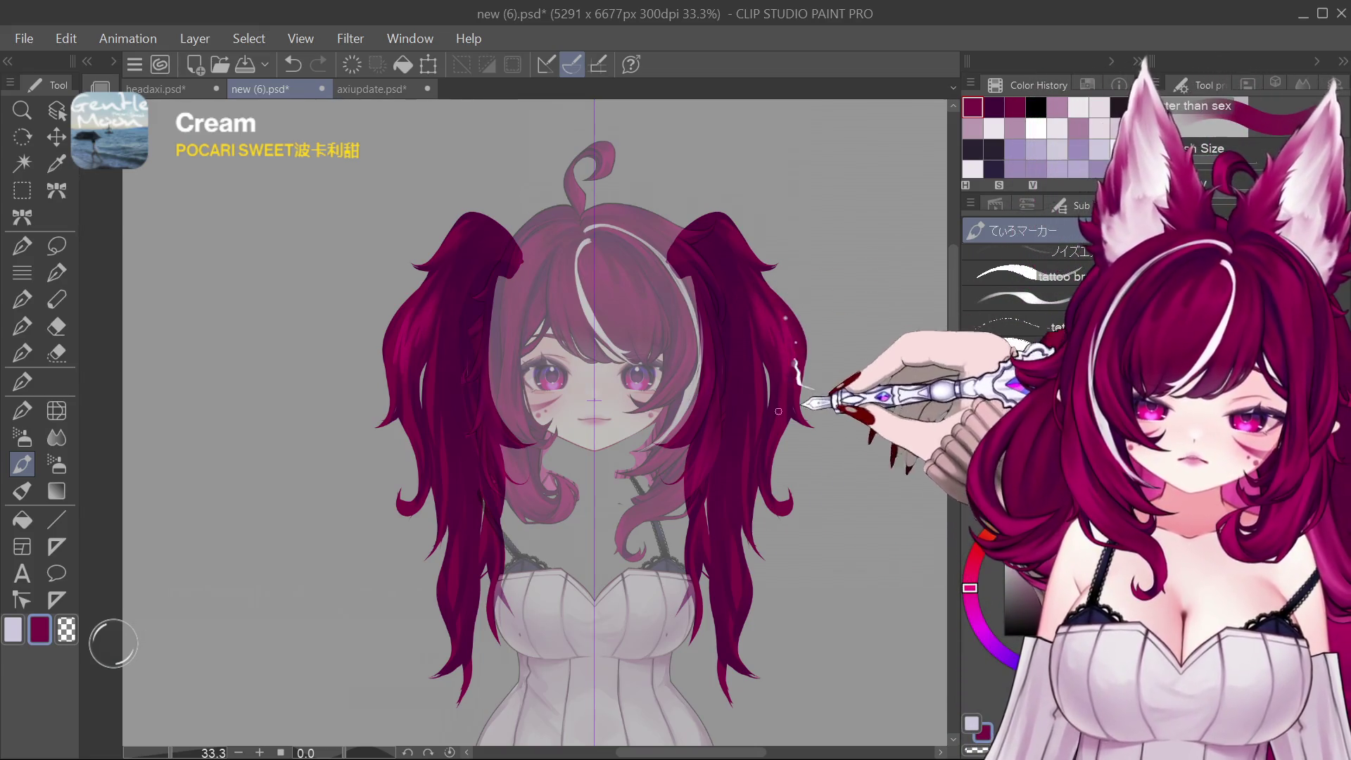
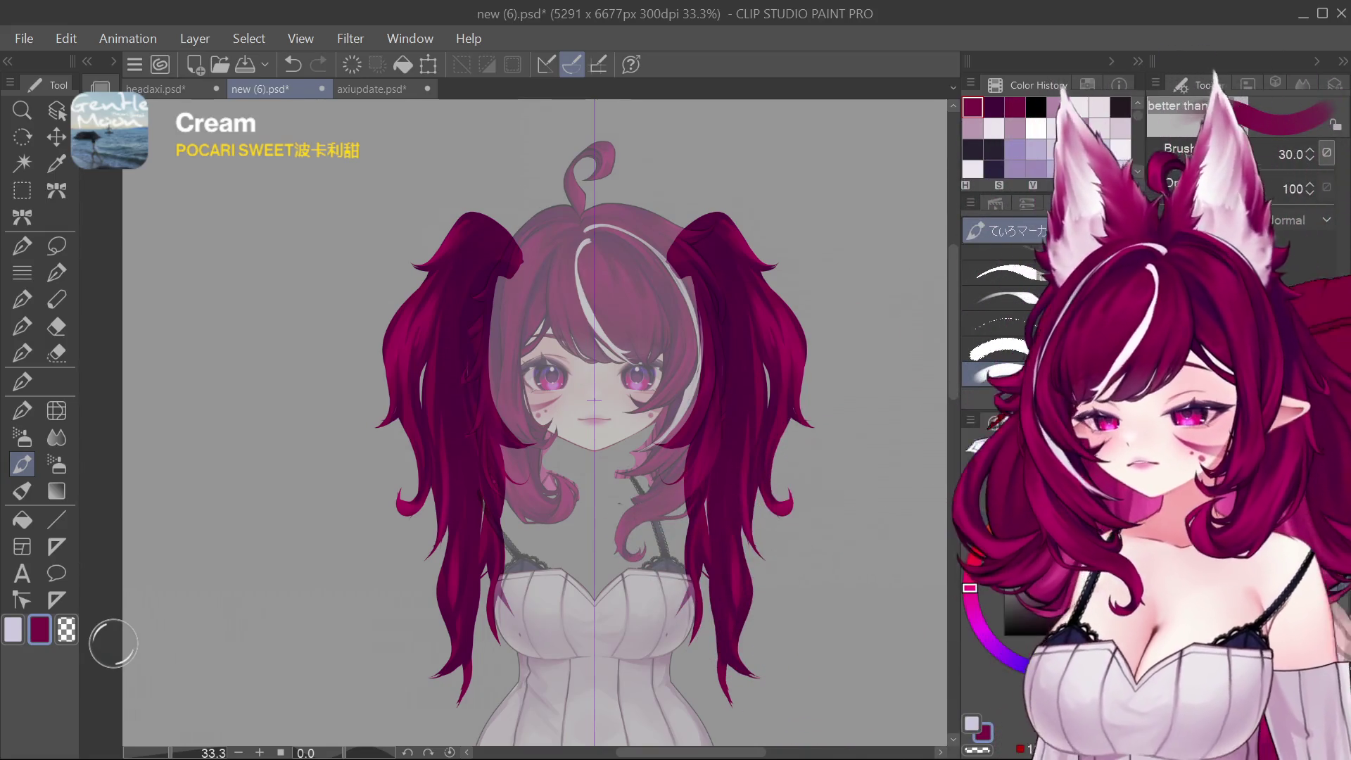
Step: Hide the grey translucent overlay after comparing it on and off, then ready the Soft eraser
key(ctrl+z)
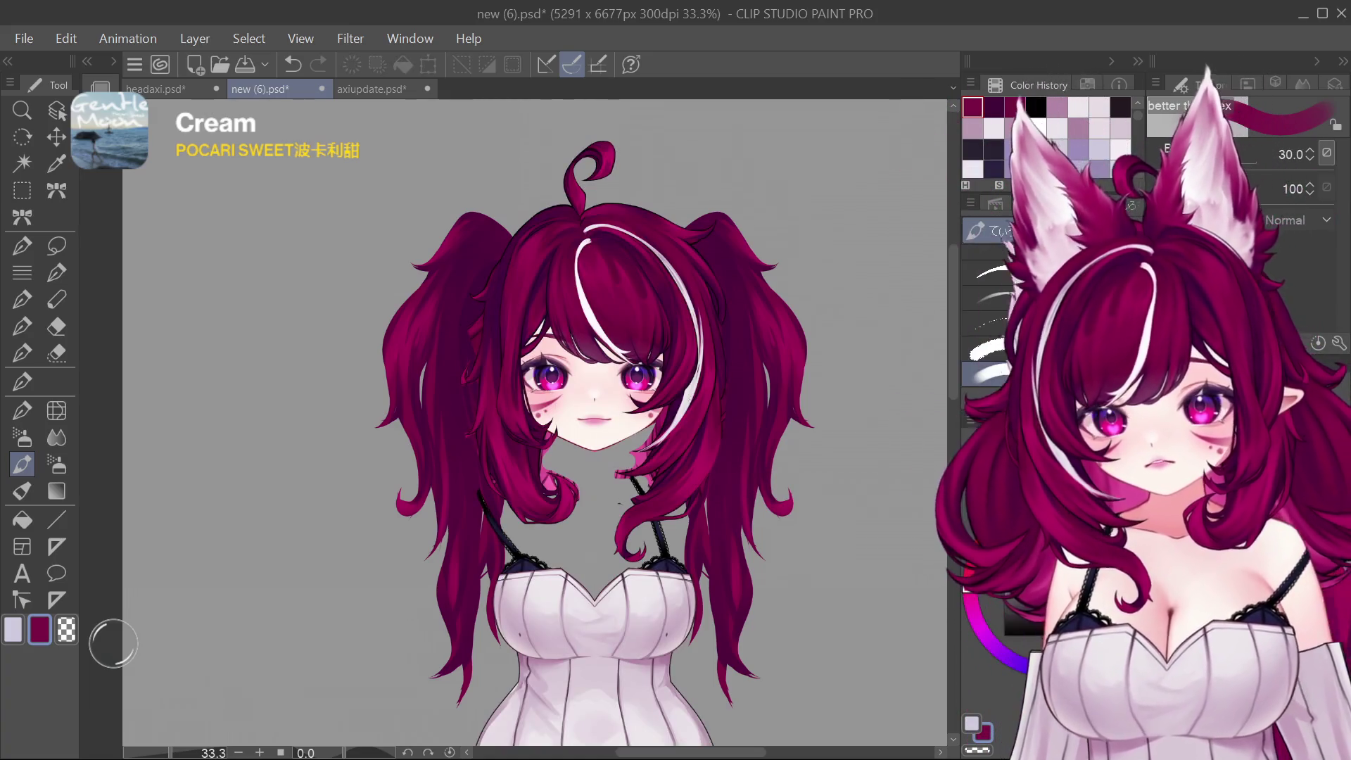
key(ctrl+y)
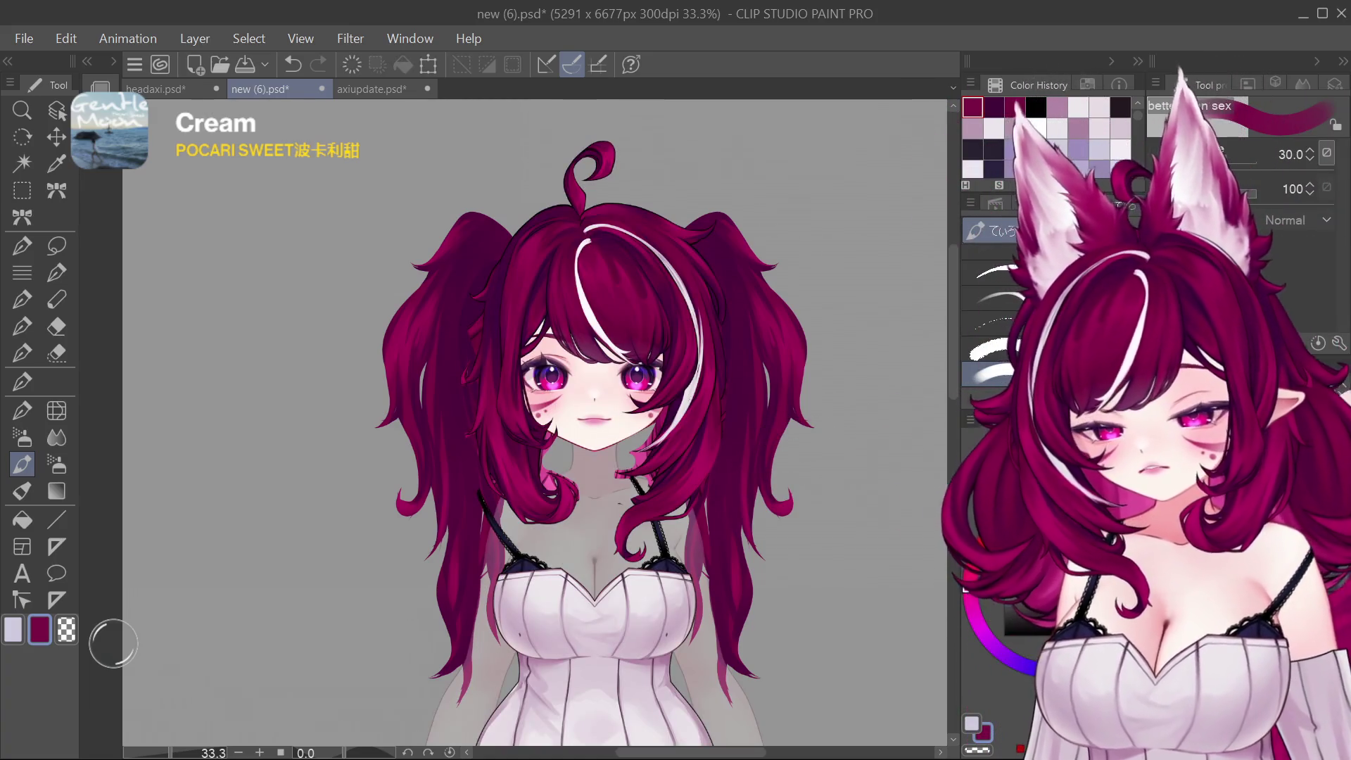
key(ctrl+z)
scroll(696, 415, up, 3)
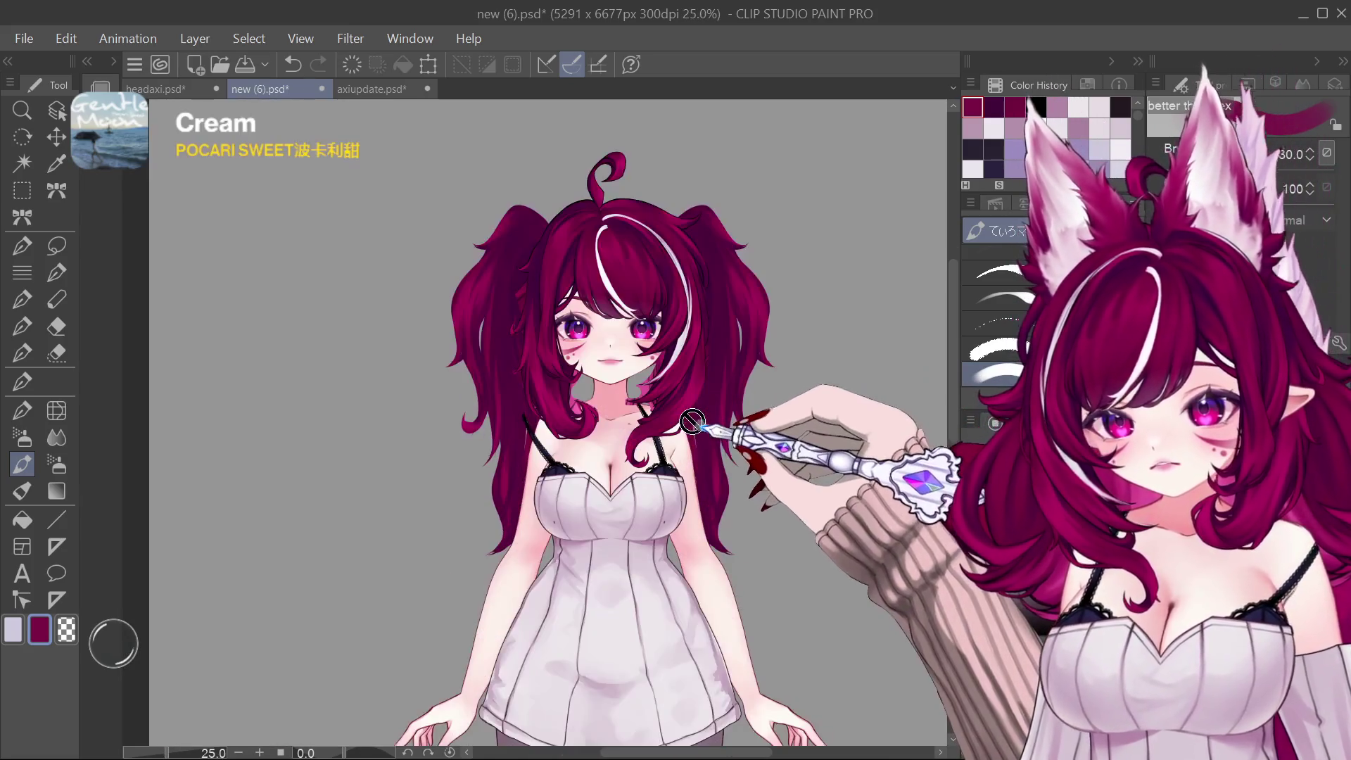
scroll(708, 433, down, 1)
scroll(715, 453, up, 1)
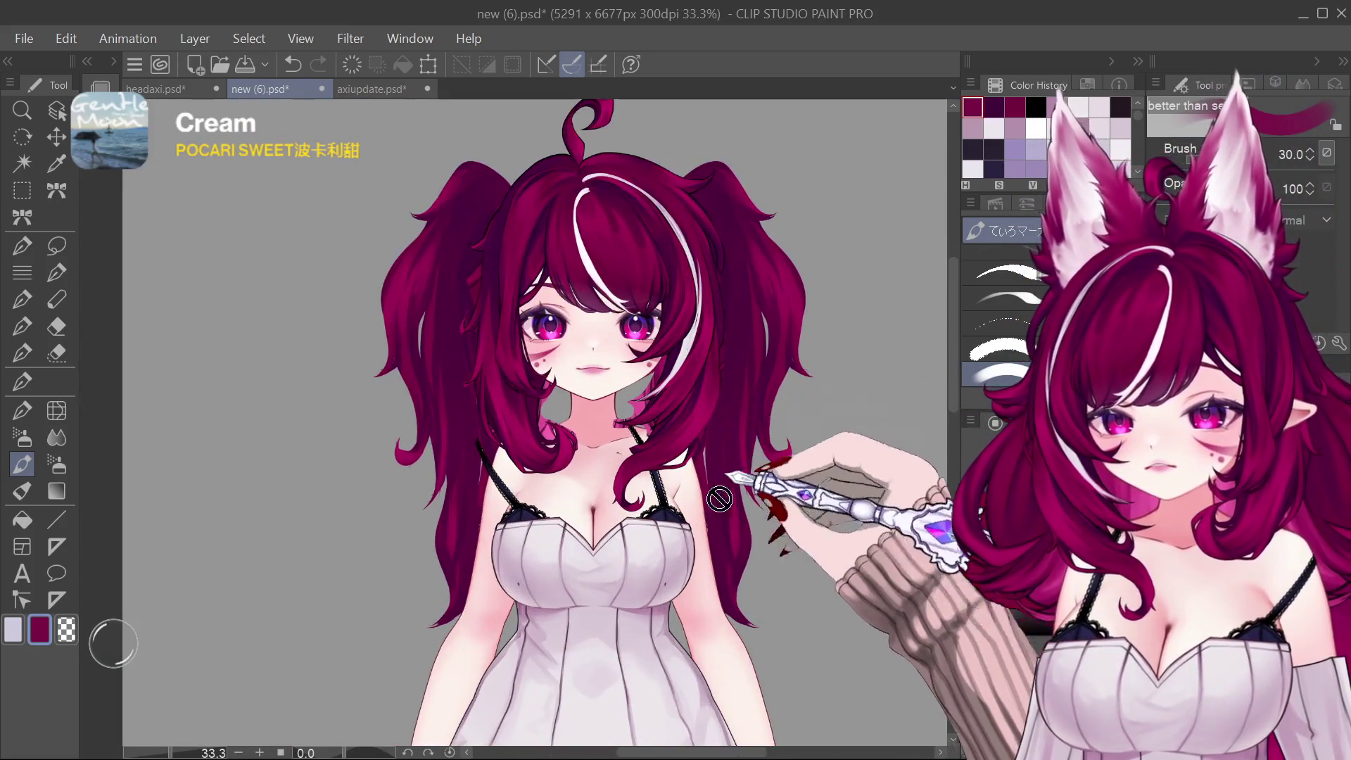
scroll(746, 551, up, 1)
scroll(735, 572, down, 1)
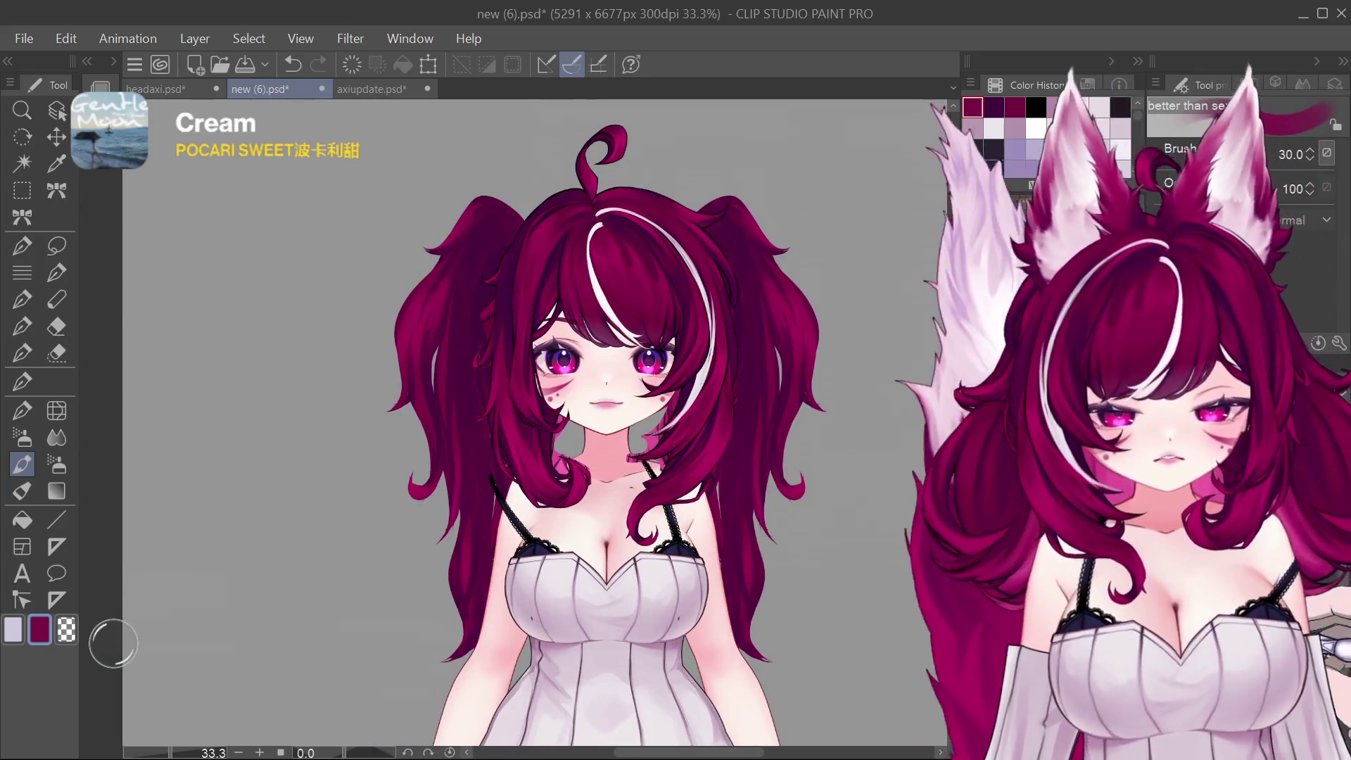
key(e)
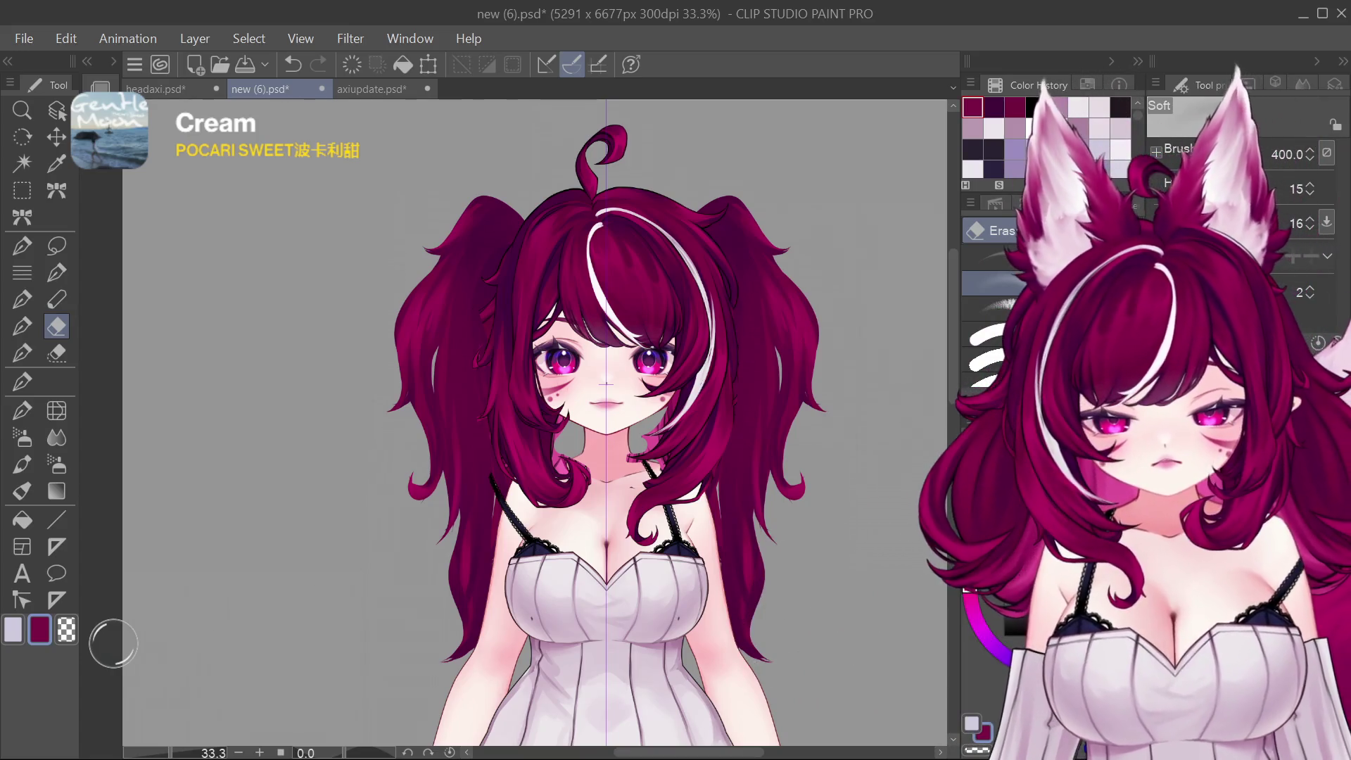
Step: Trial-erase a thin strip along the right twin tail, undo it, and switch to the marker
drag(778, 686, 839, 702)
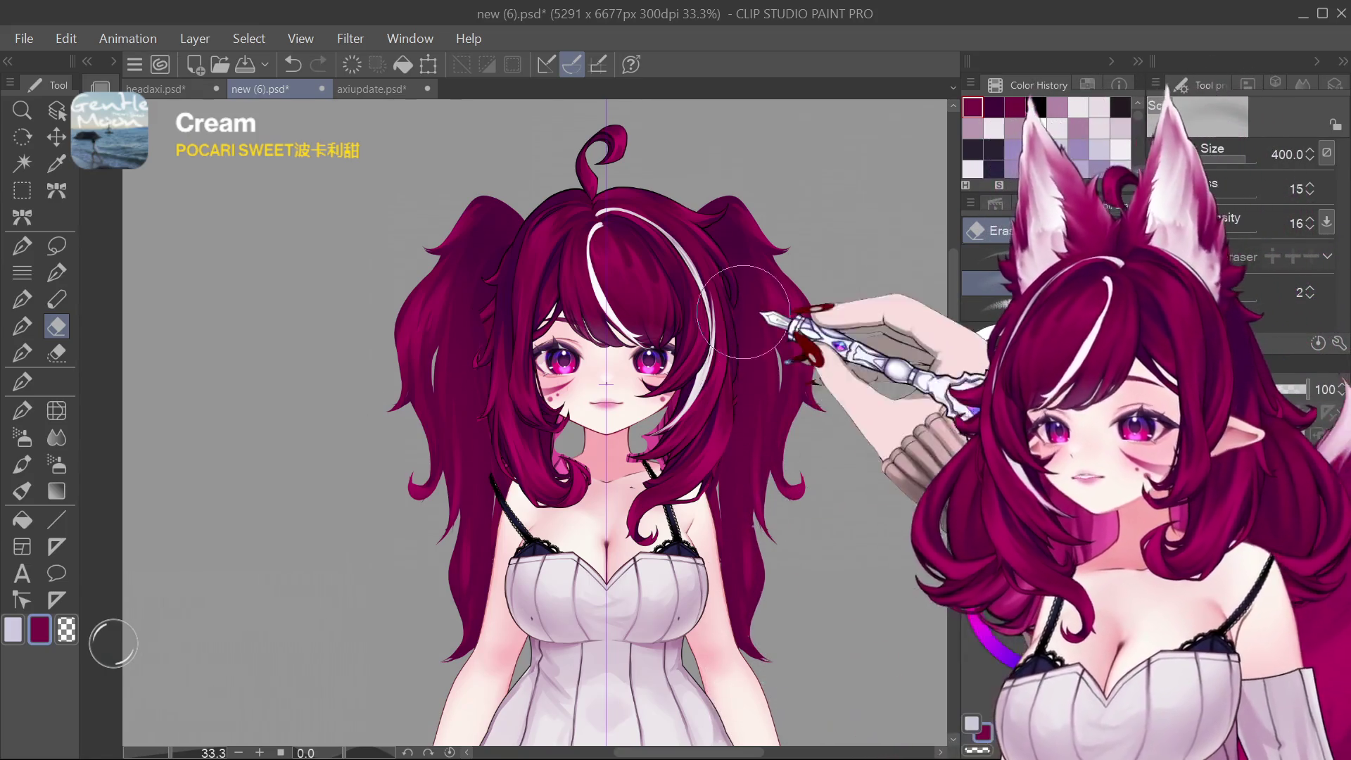
key(ctrl+z)
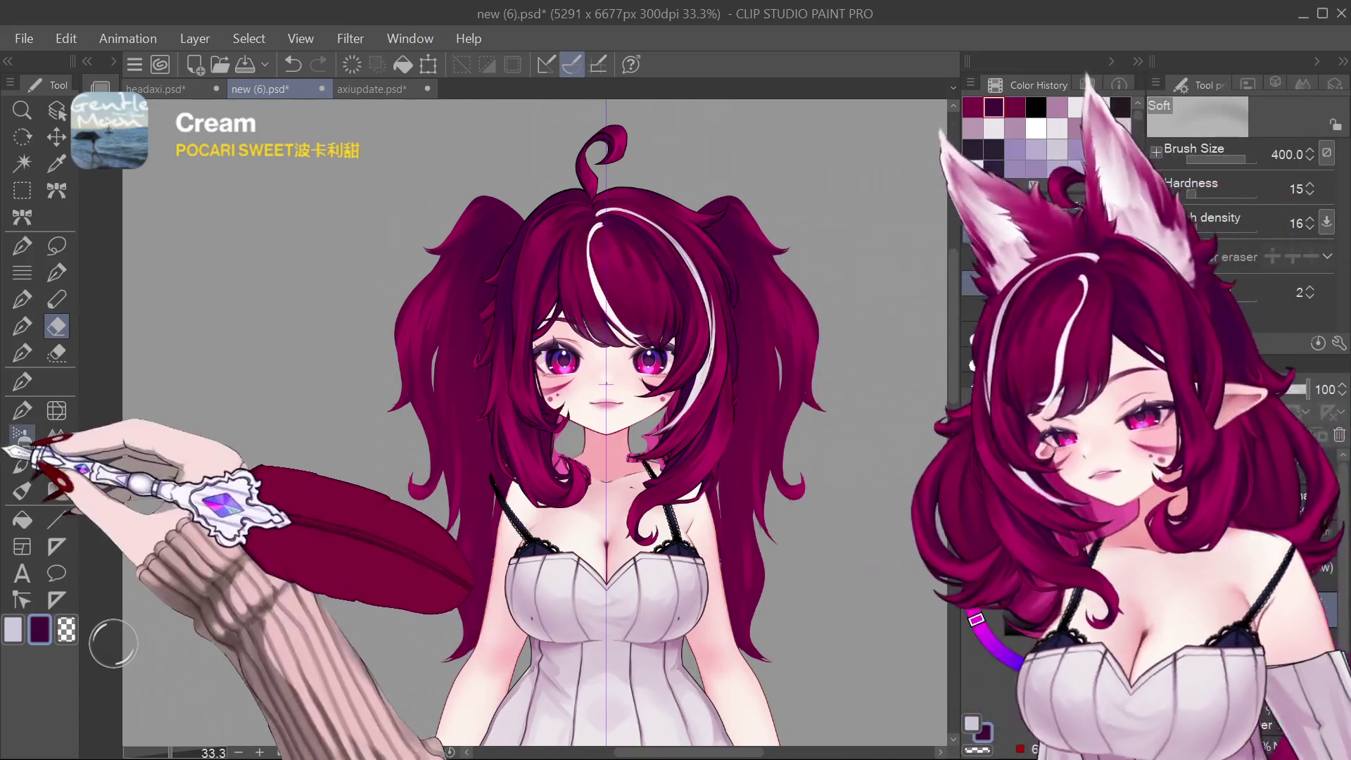
key(p)
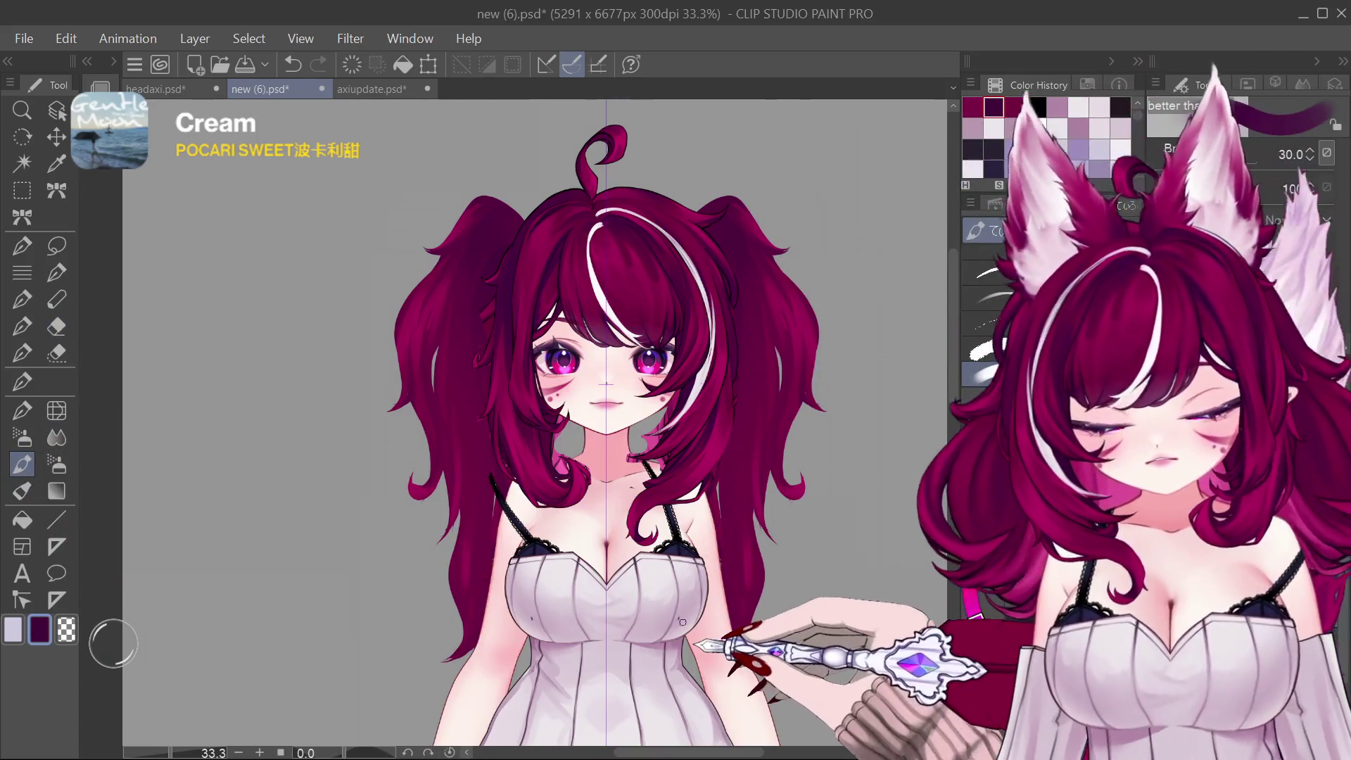
Step: Tune the marker brush size down to a fine tip for hair strands
key(bracketleft)
key(bracketleft)
key(bracketleft)
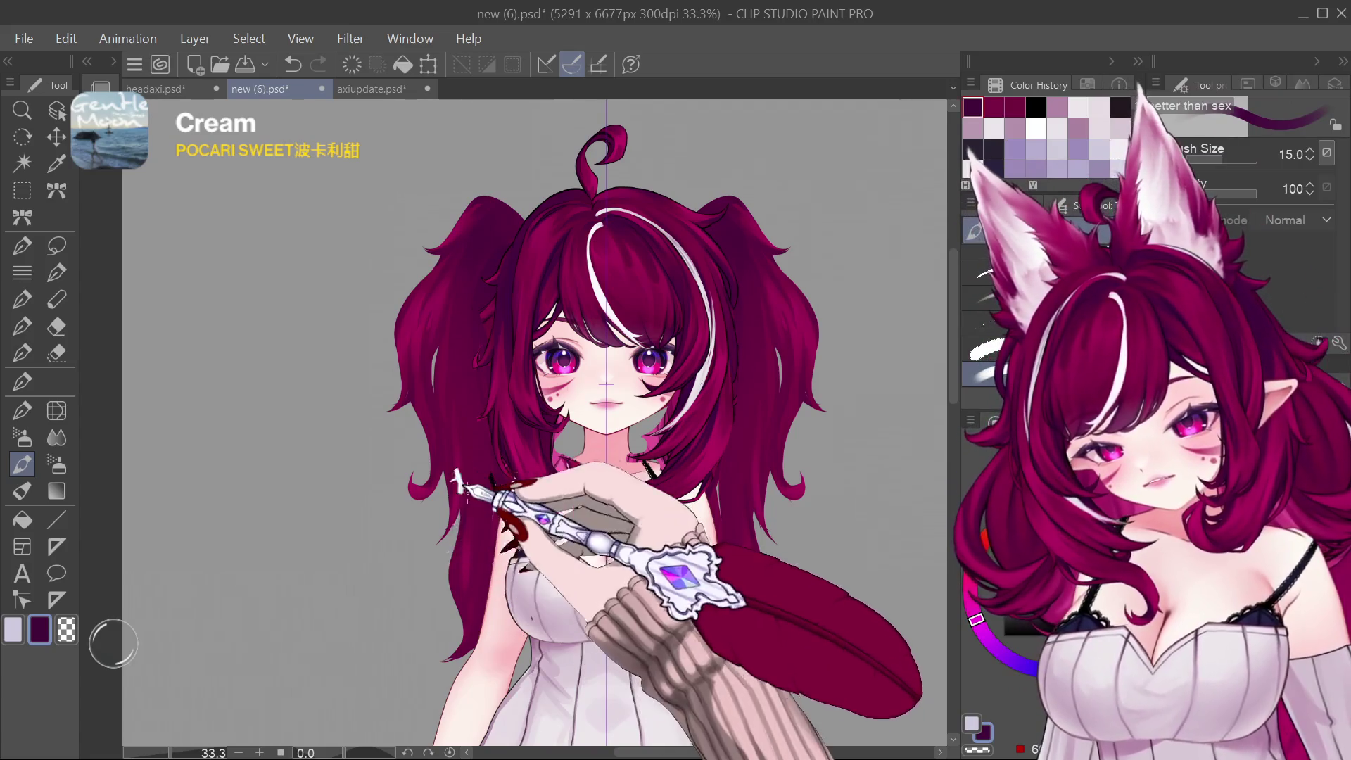
key(bracketleft)
key(bracketleft)
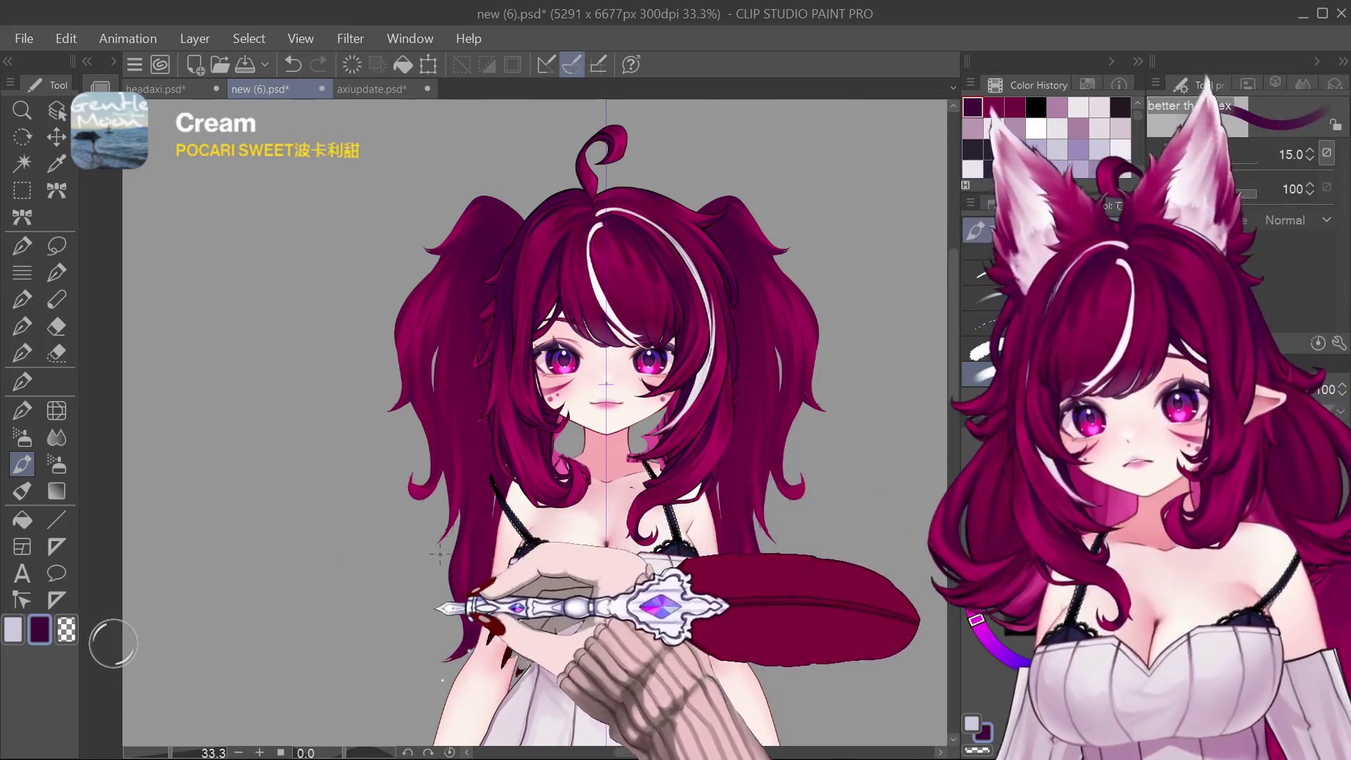
key(bracketright)
key(bracketright)
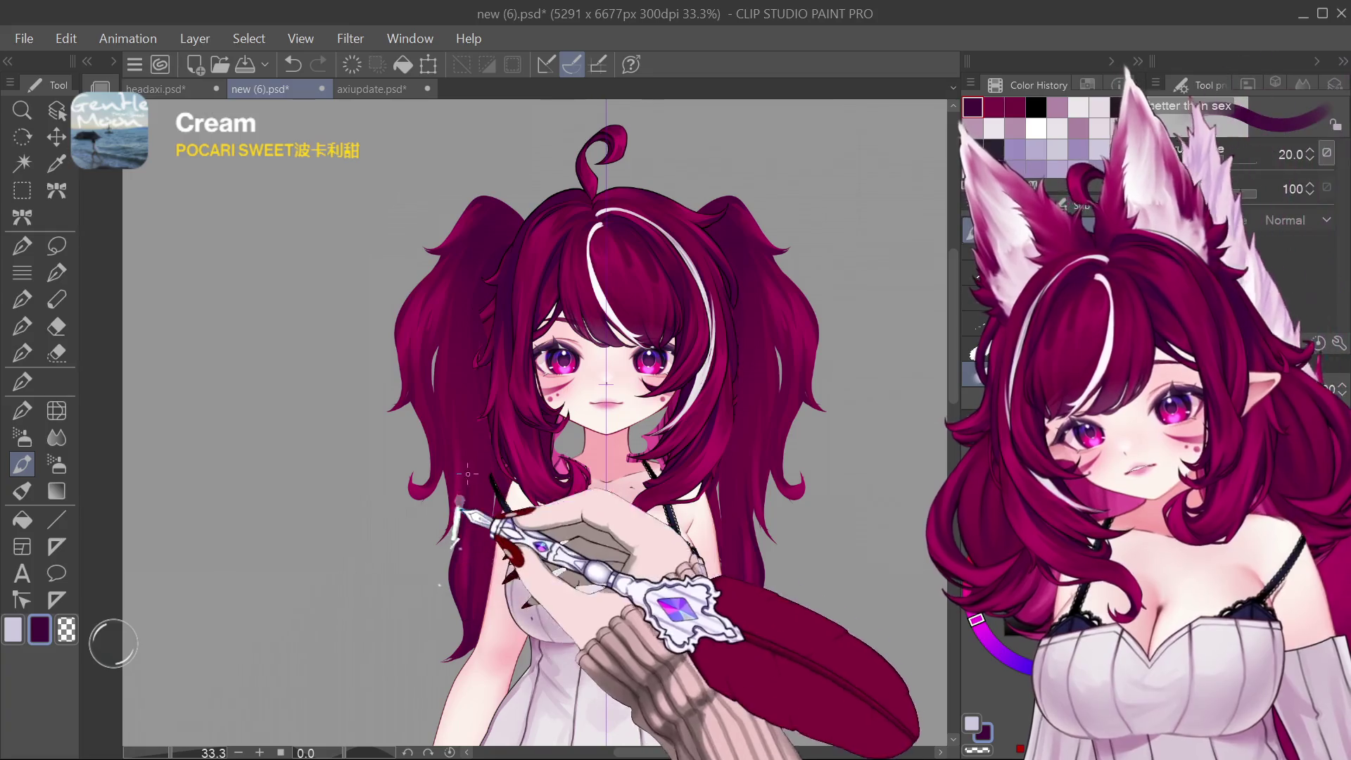
key(bracketleft)
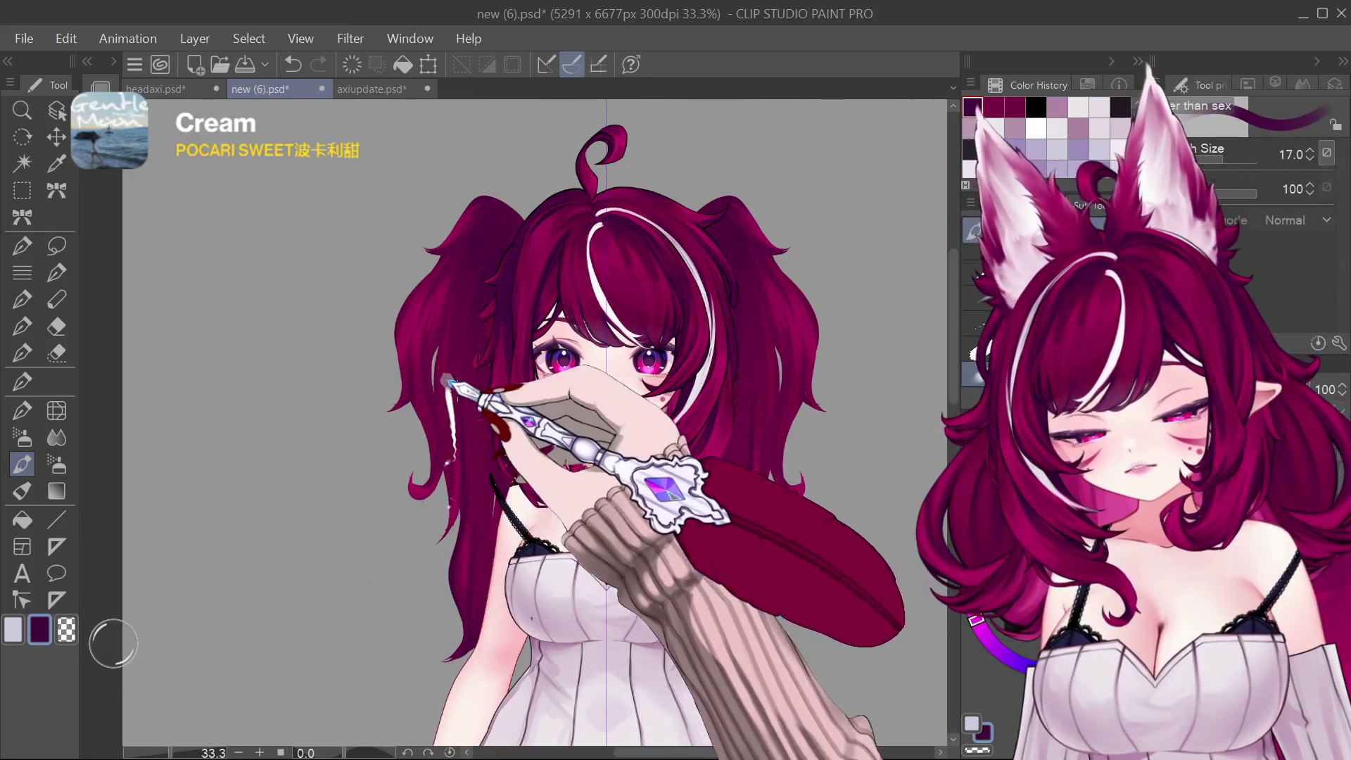
key(bracketleft)
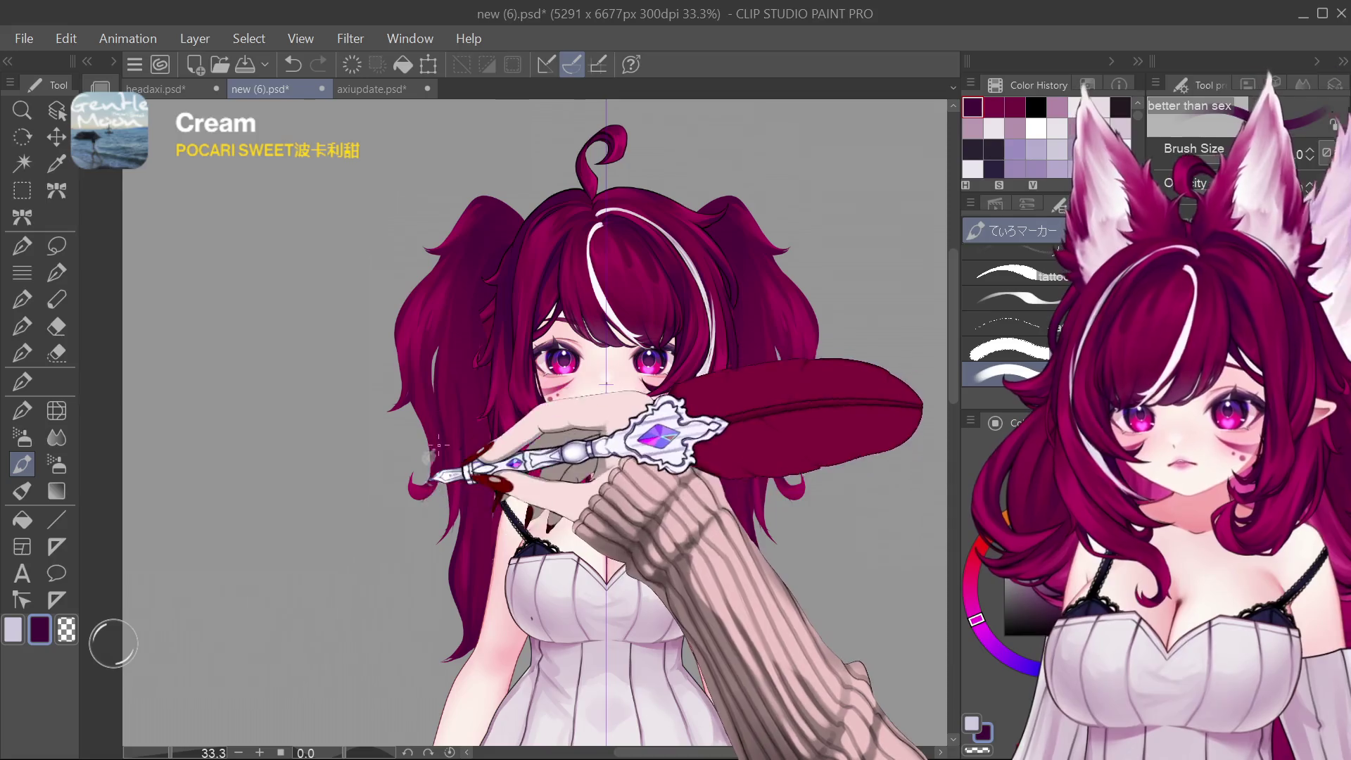
key(bracketleft)
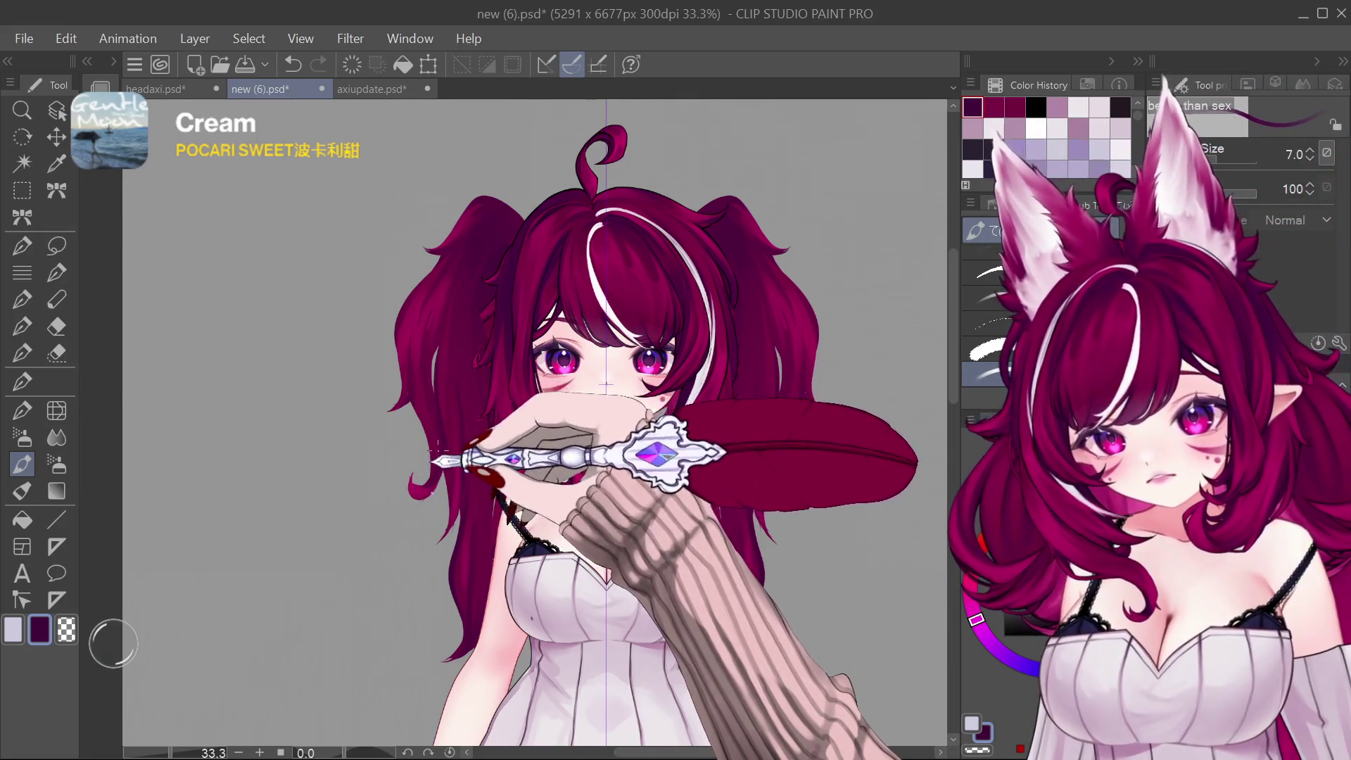
key(bracketleft)
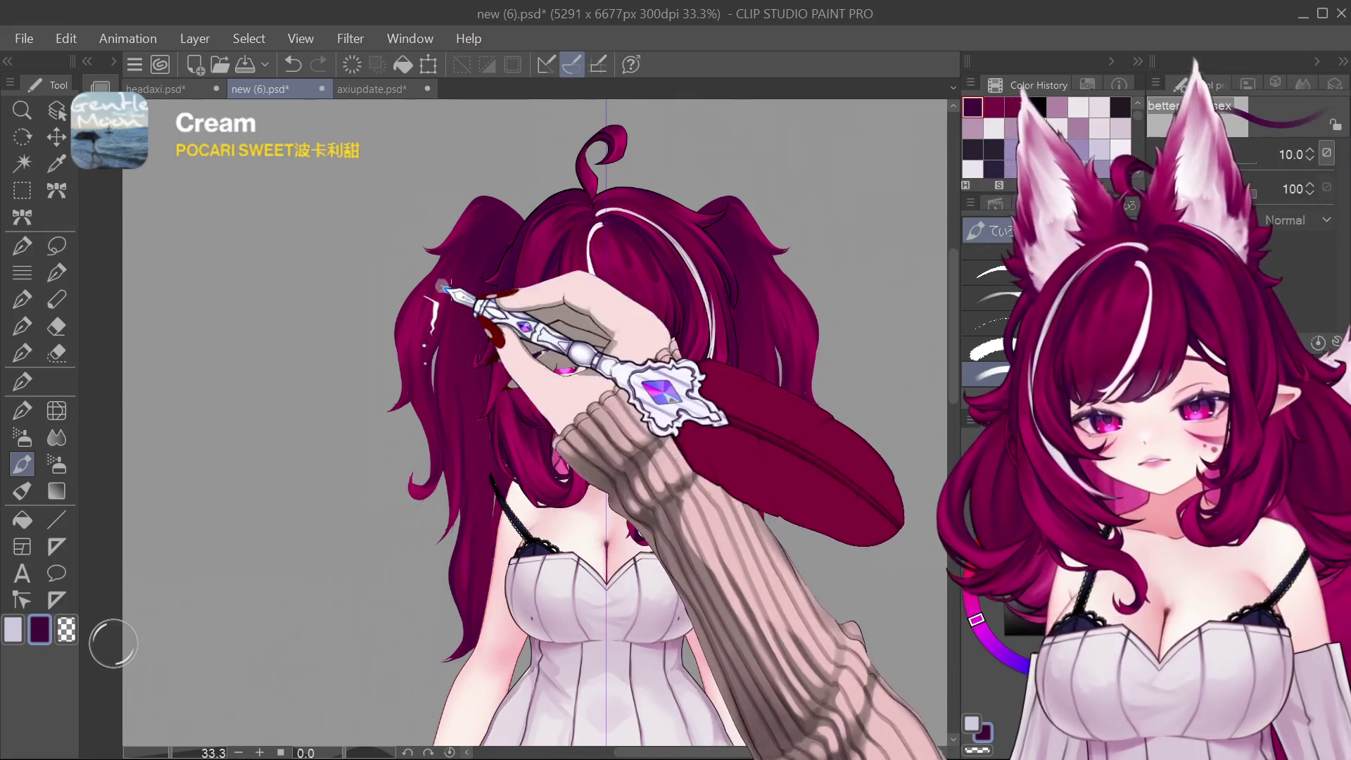
key(bracketright)
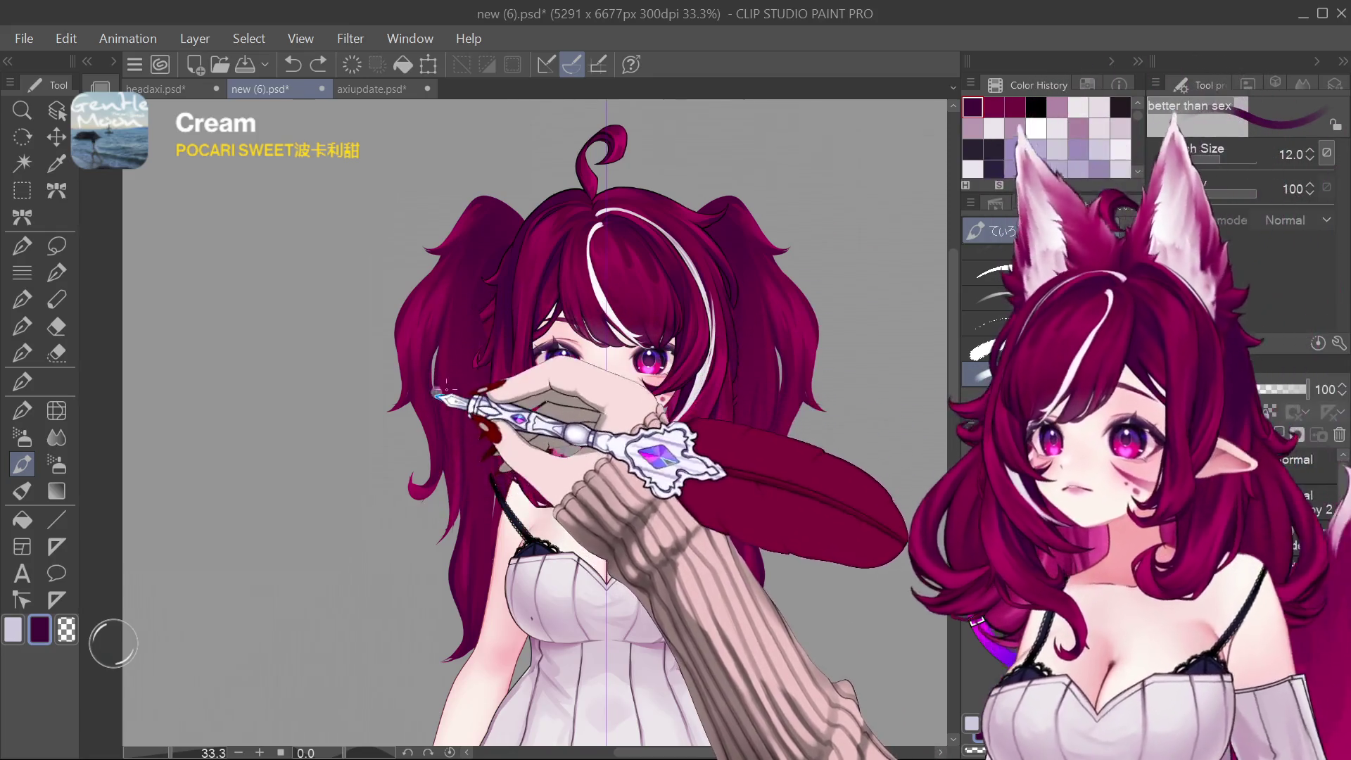
key(bracketright)
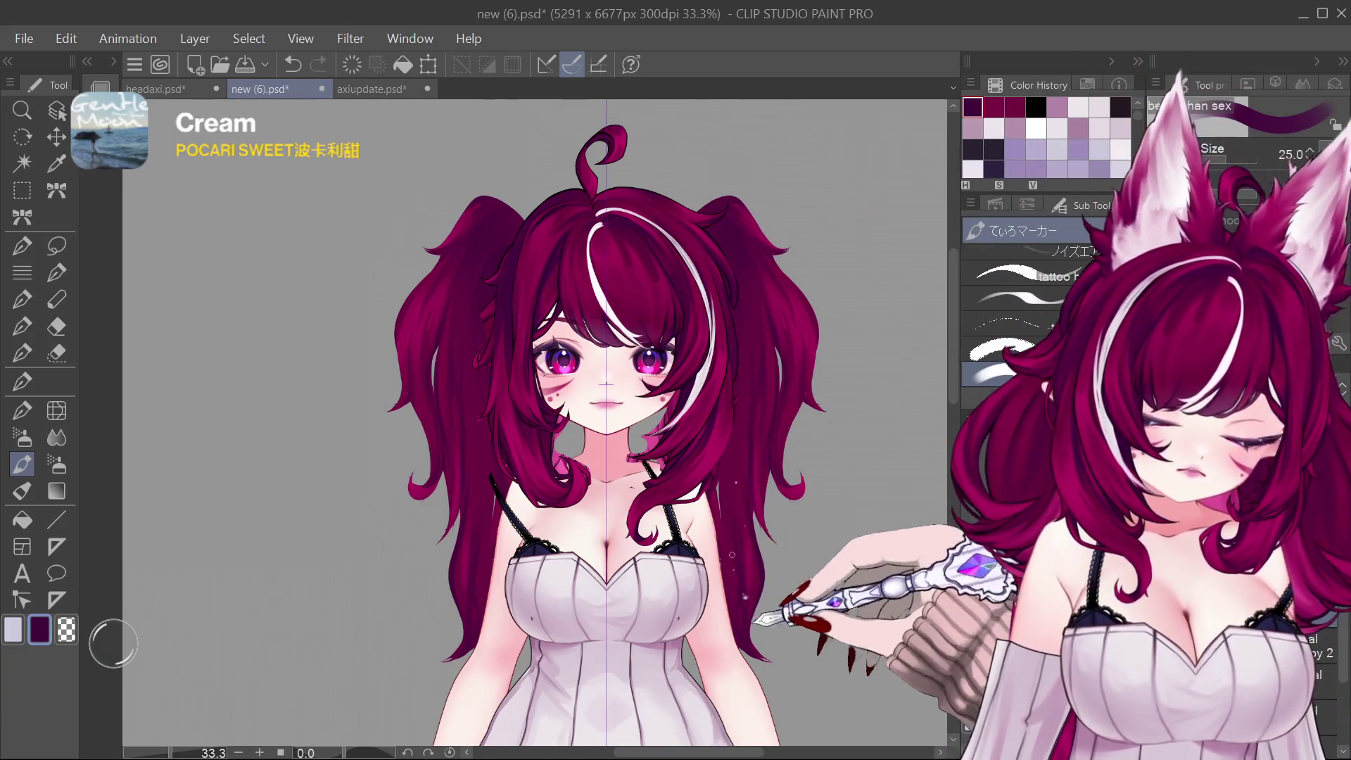
key(bracketright)
key(bracketright)
key(bracketright)
key(bracketleft)
key(bracketleft)
key(bracketleft)
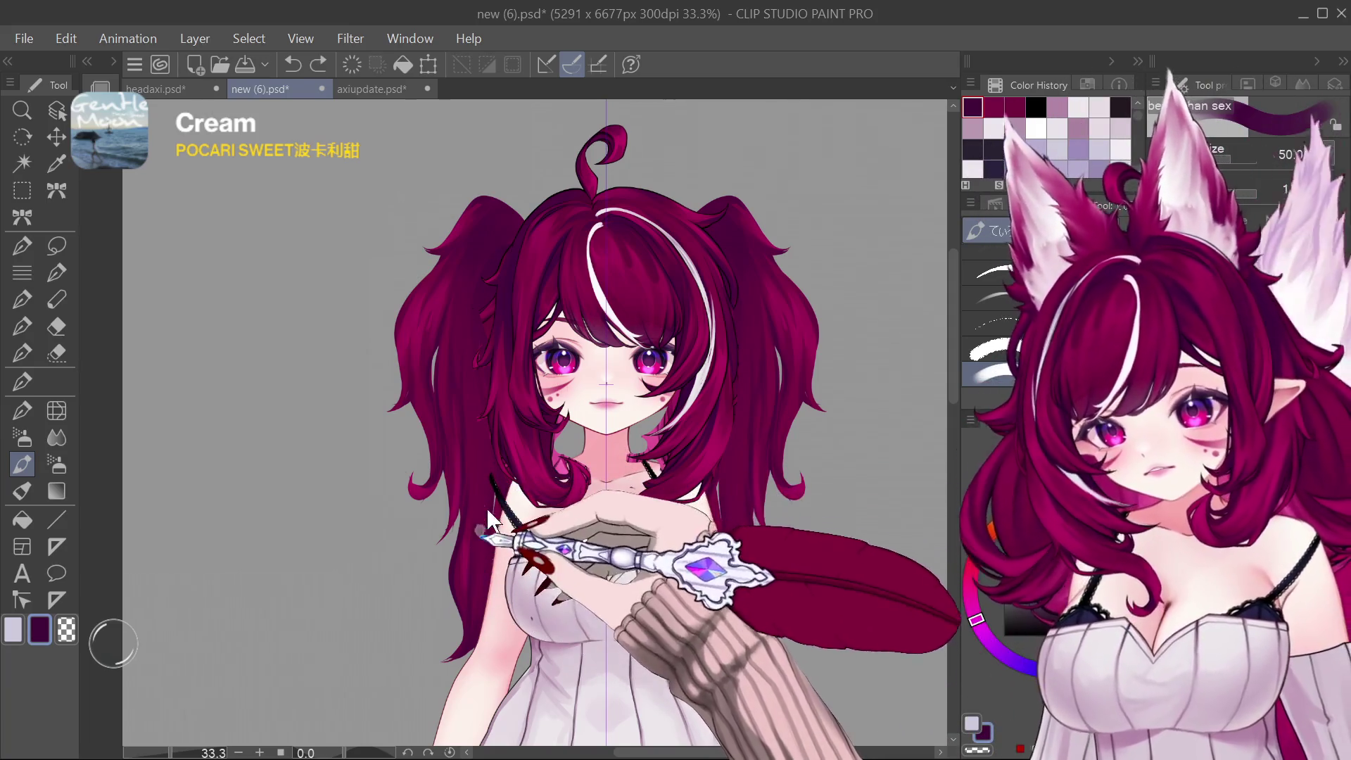
key(bracketleft)
key(bracketleft)
key(bracketleft)
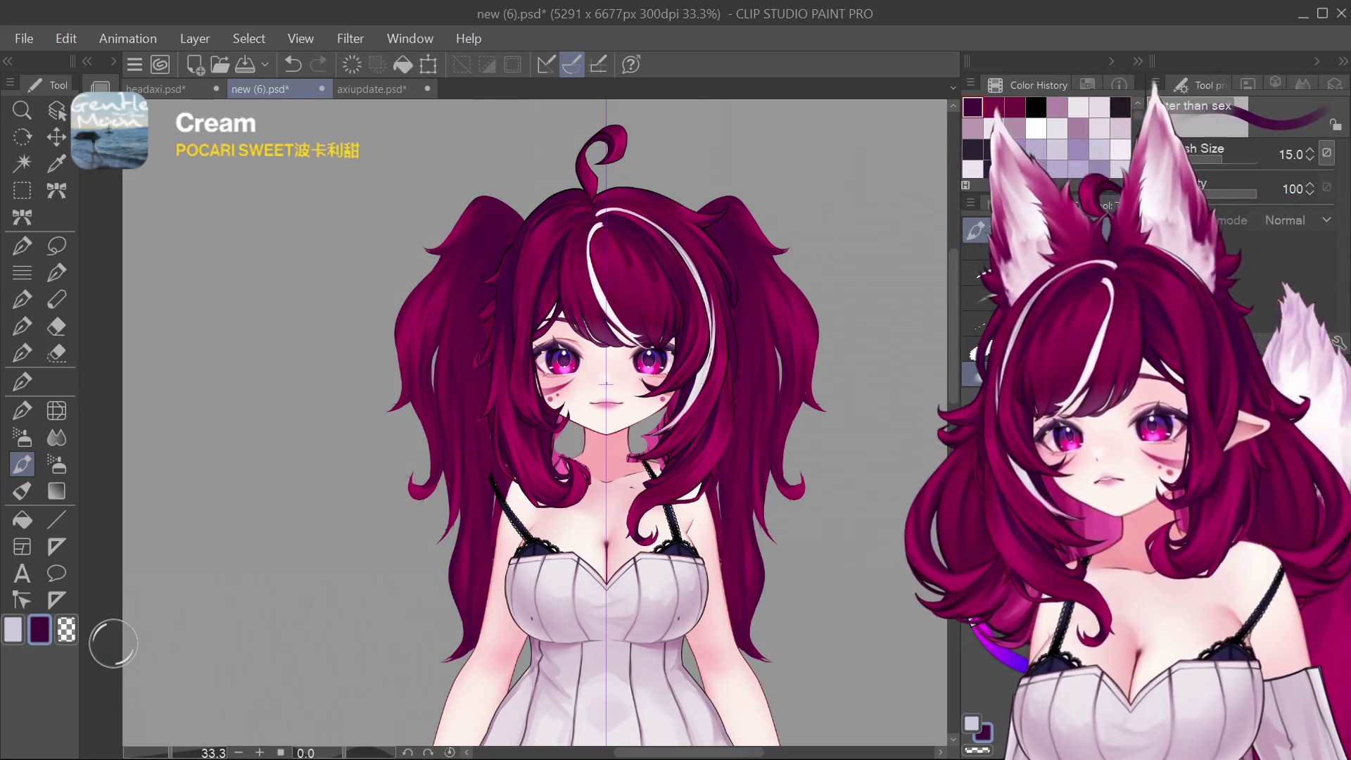
Step: Hide the wide side twin tails after comparing, leaving the short pigtails
key(ctrl+z)
key(ctrl+y)
key(ctrl+z)
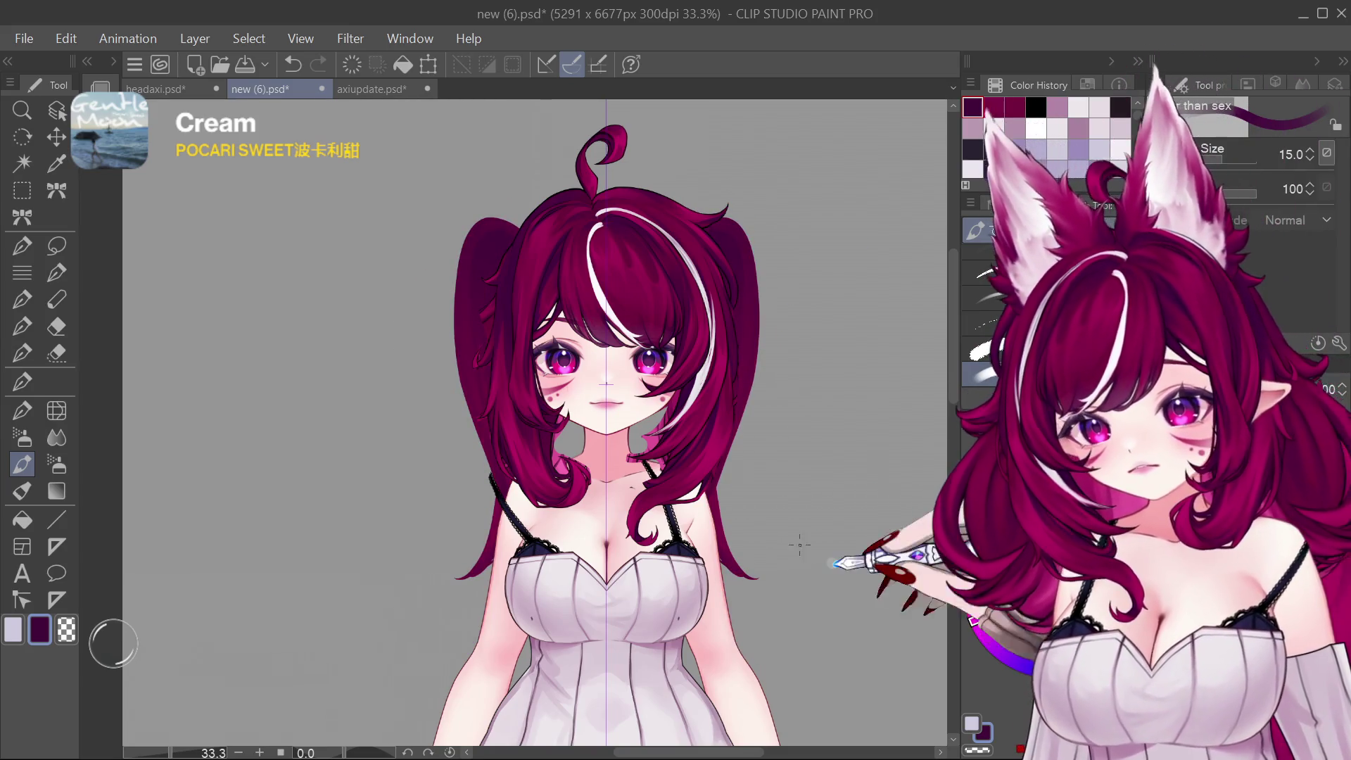
Step: Enlarge the marker and redo the wide side pigtails
key(bracketright)
key(bracketright)
key(bracketright)
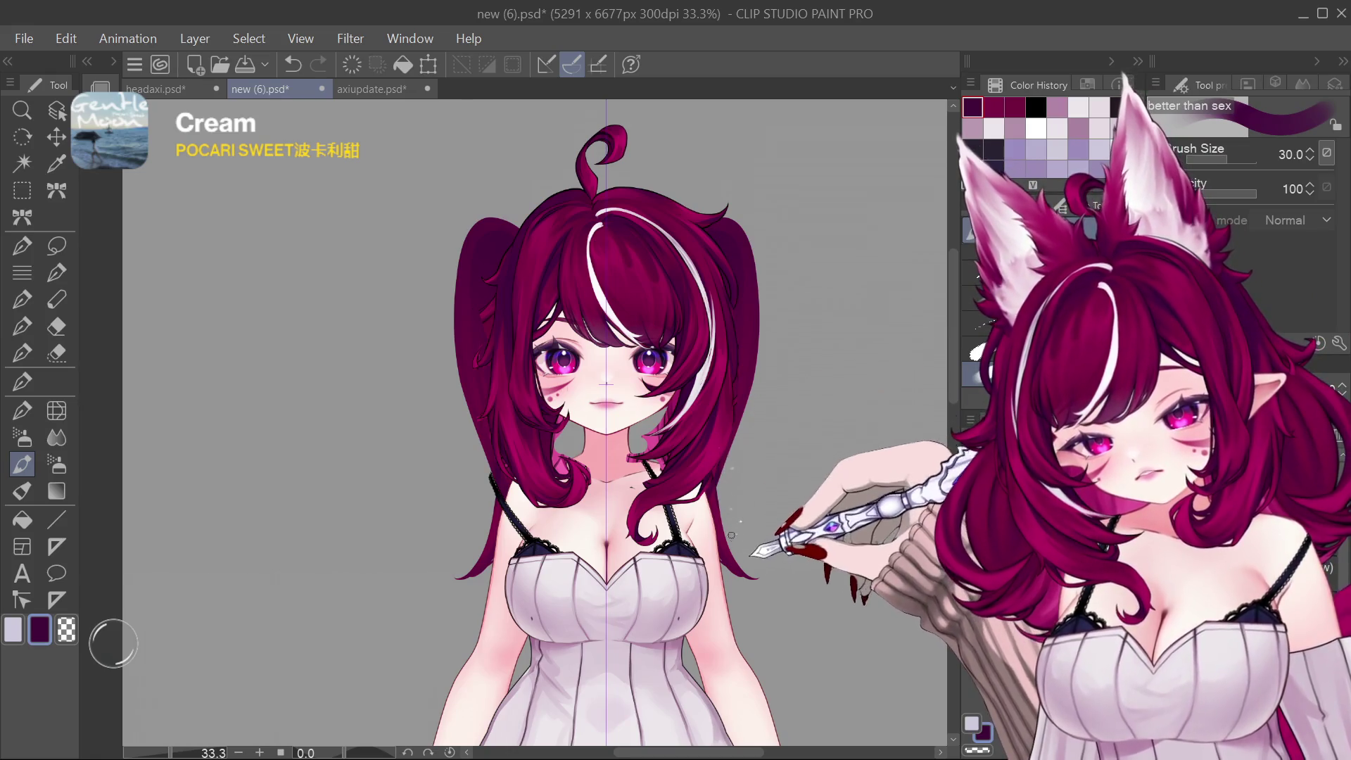
key(ctrl+y)
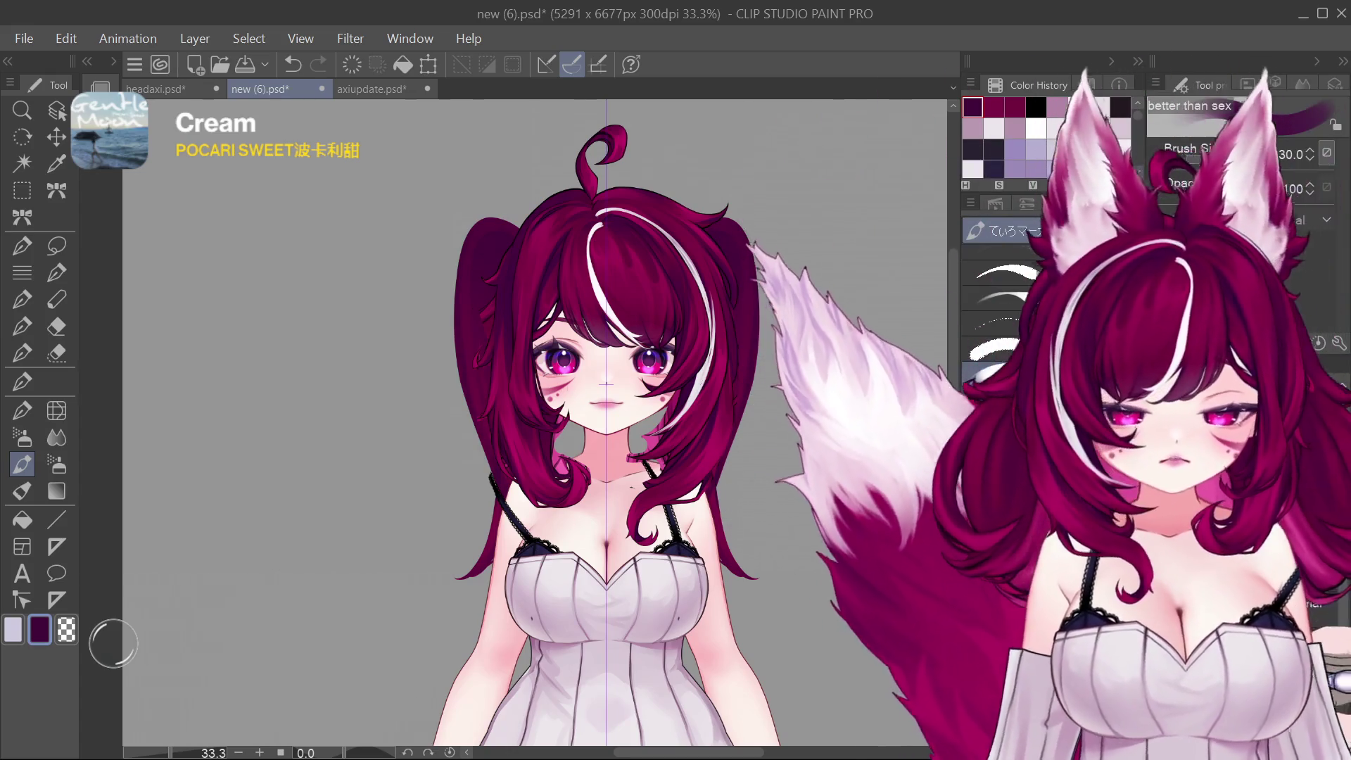
scroll(738, 466, down, 1)
scroll(738, 465, down, 2)
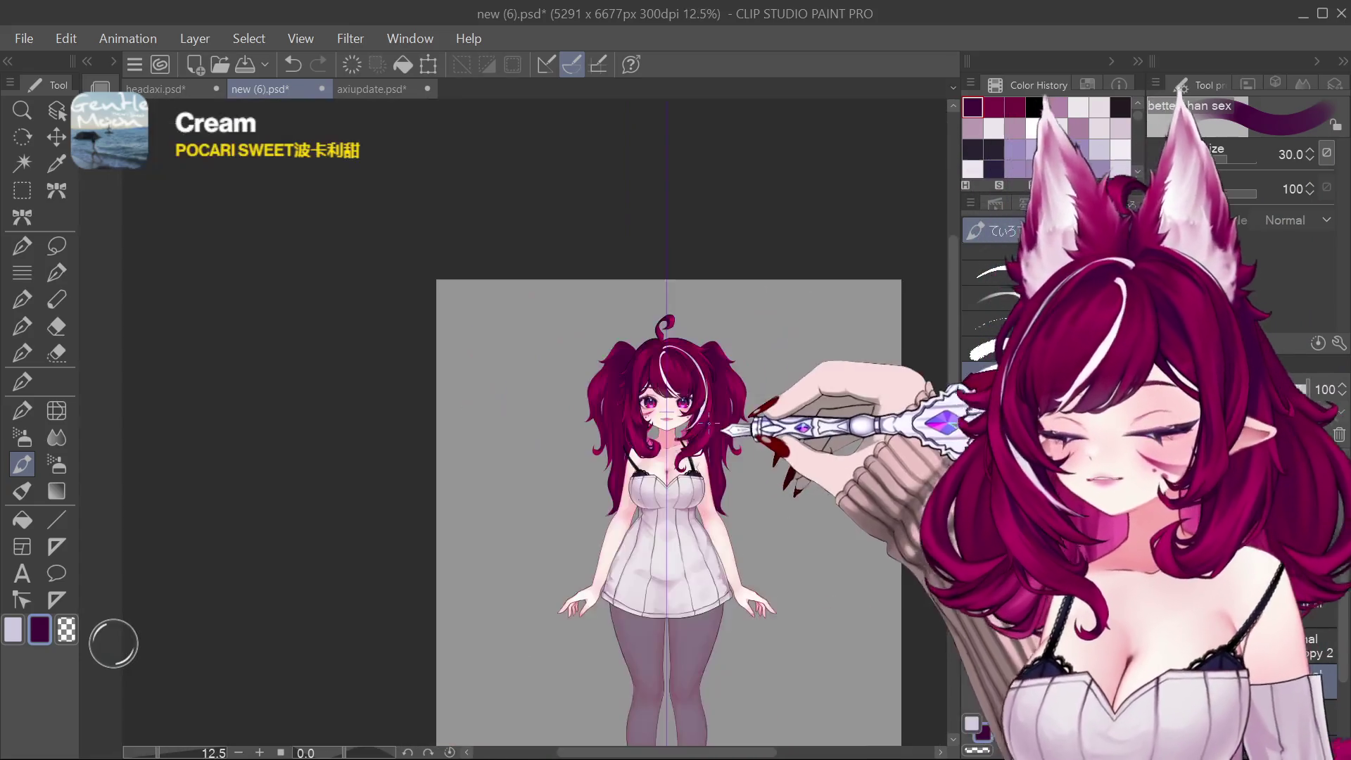
scroll(727, 451, up, 3)
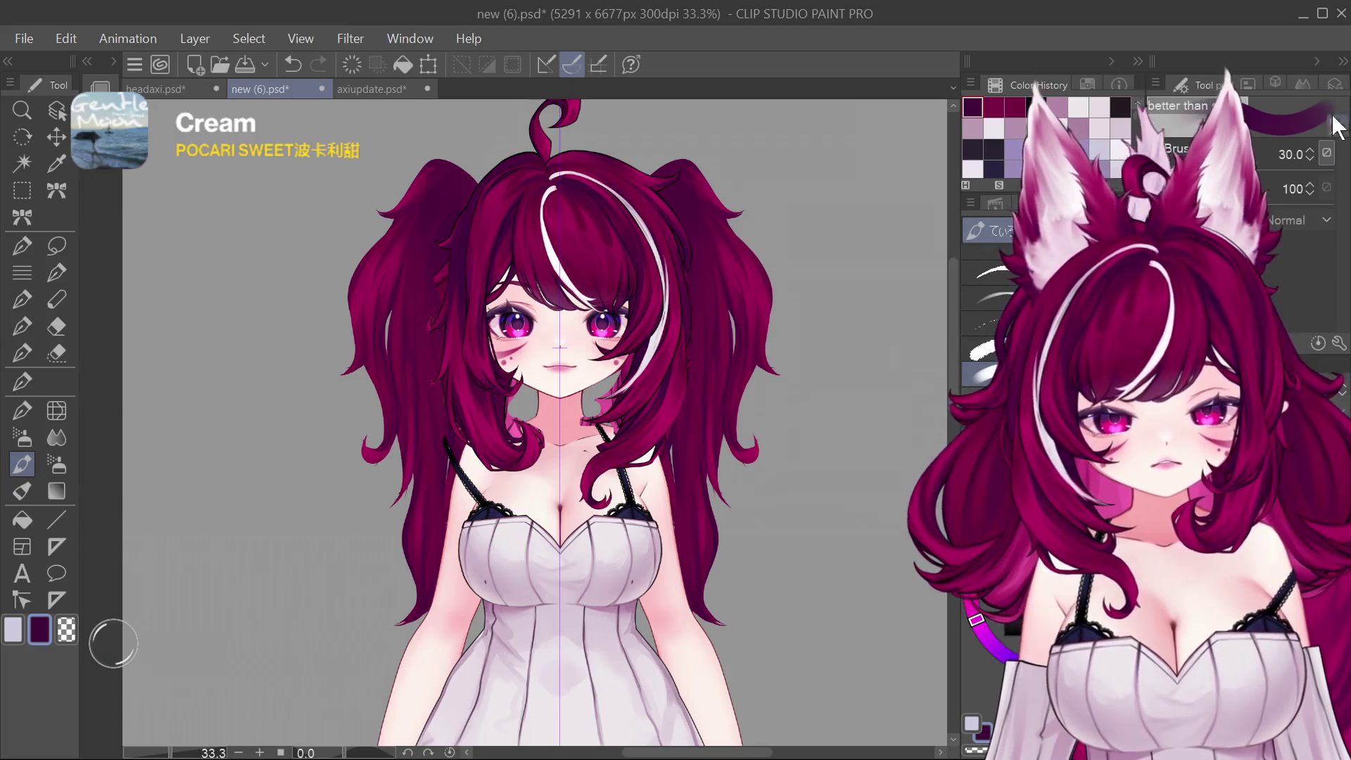
Step: Add a black Border outline effect to the hair layer and compare it off and on
click(1332, 84)
click(1265, 123)
click(1269, 203)
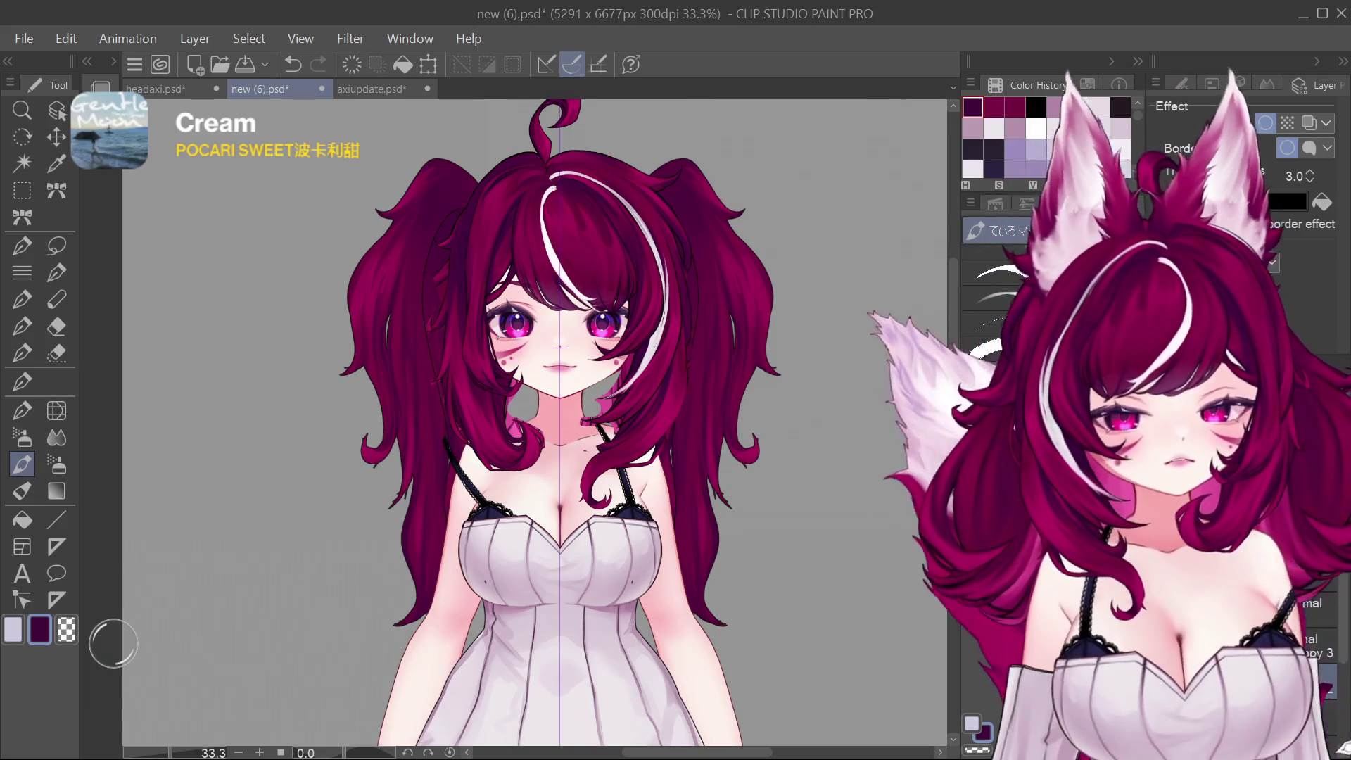
click(1266, 124)
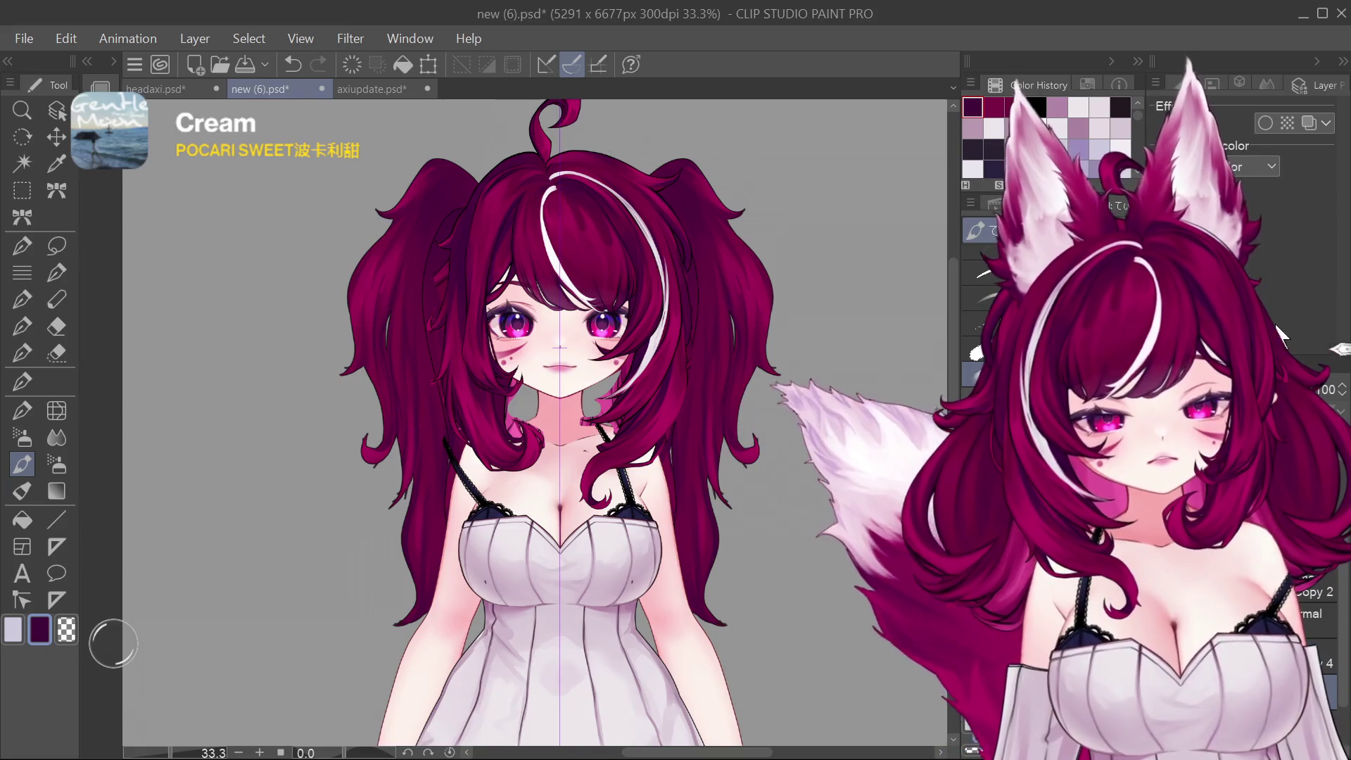
click(1266, 124)
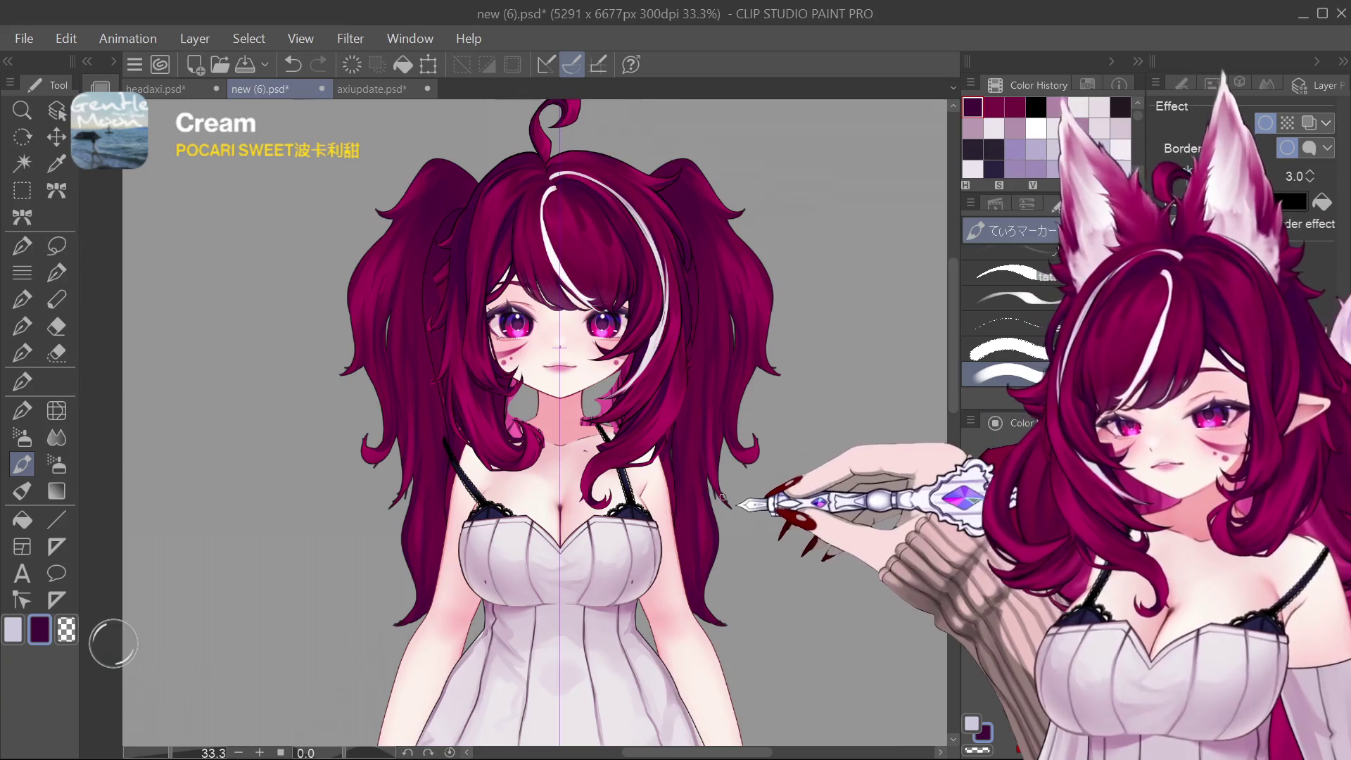
scroll(721, 505, down, 4)
scroll(724, 515, up, 4)
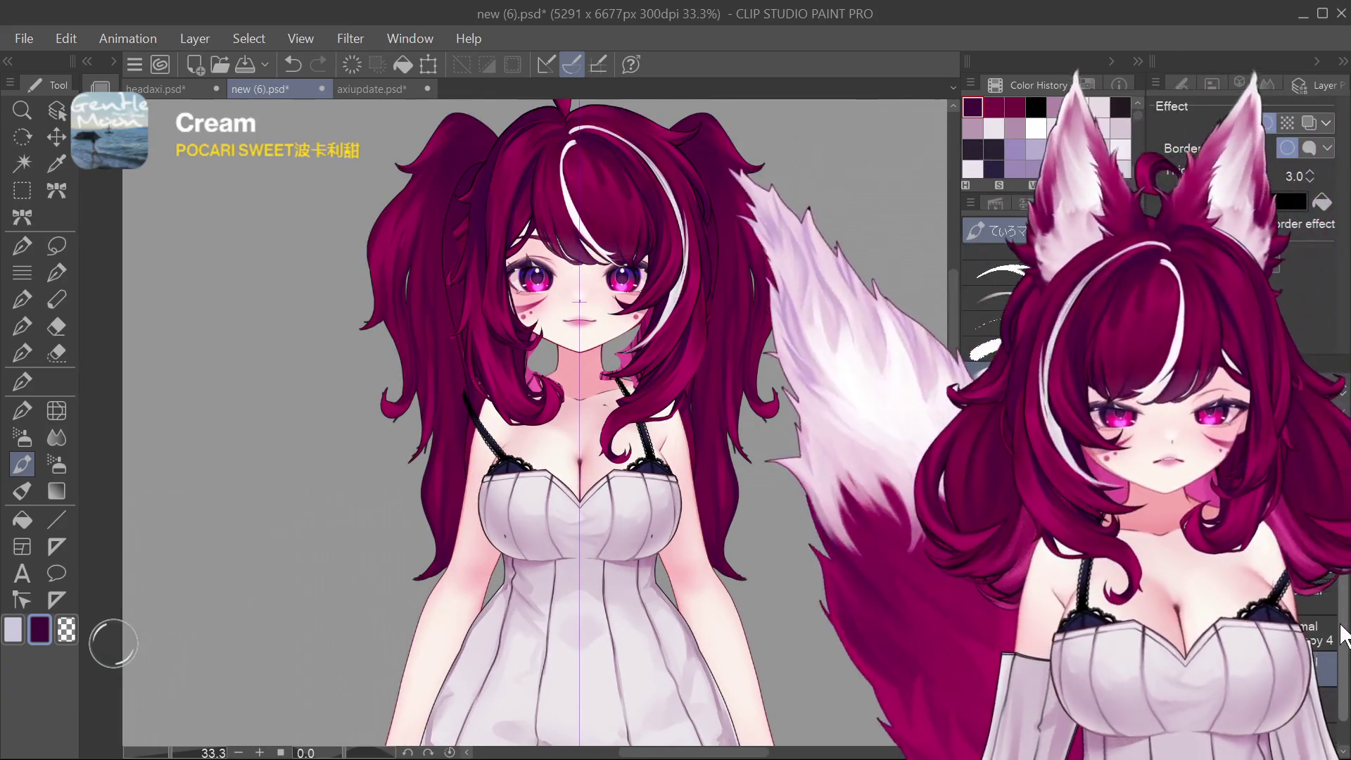
Step: Step the hair back to the shorter curls after comparing with the long ends
key(ctrl+z)
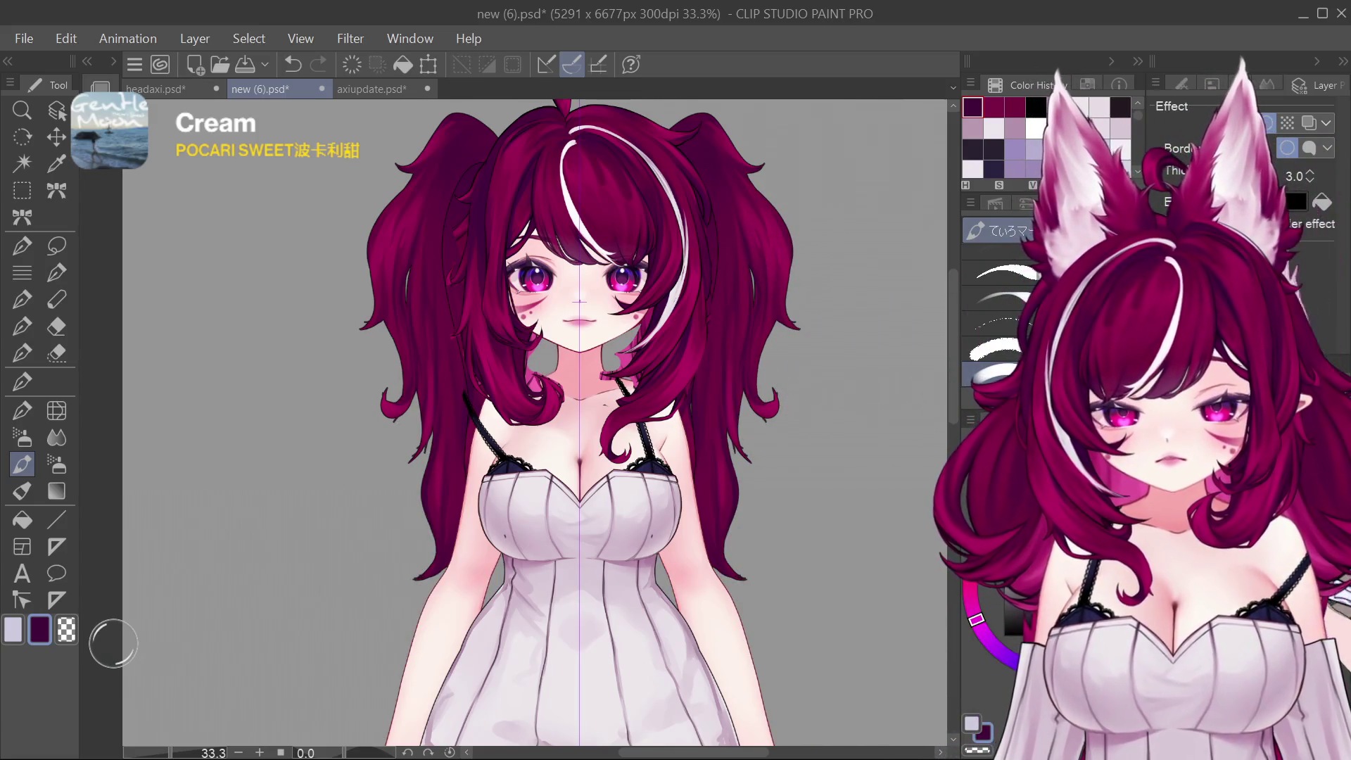
key(ctrl+y)
key(ctrl+z)
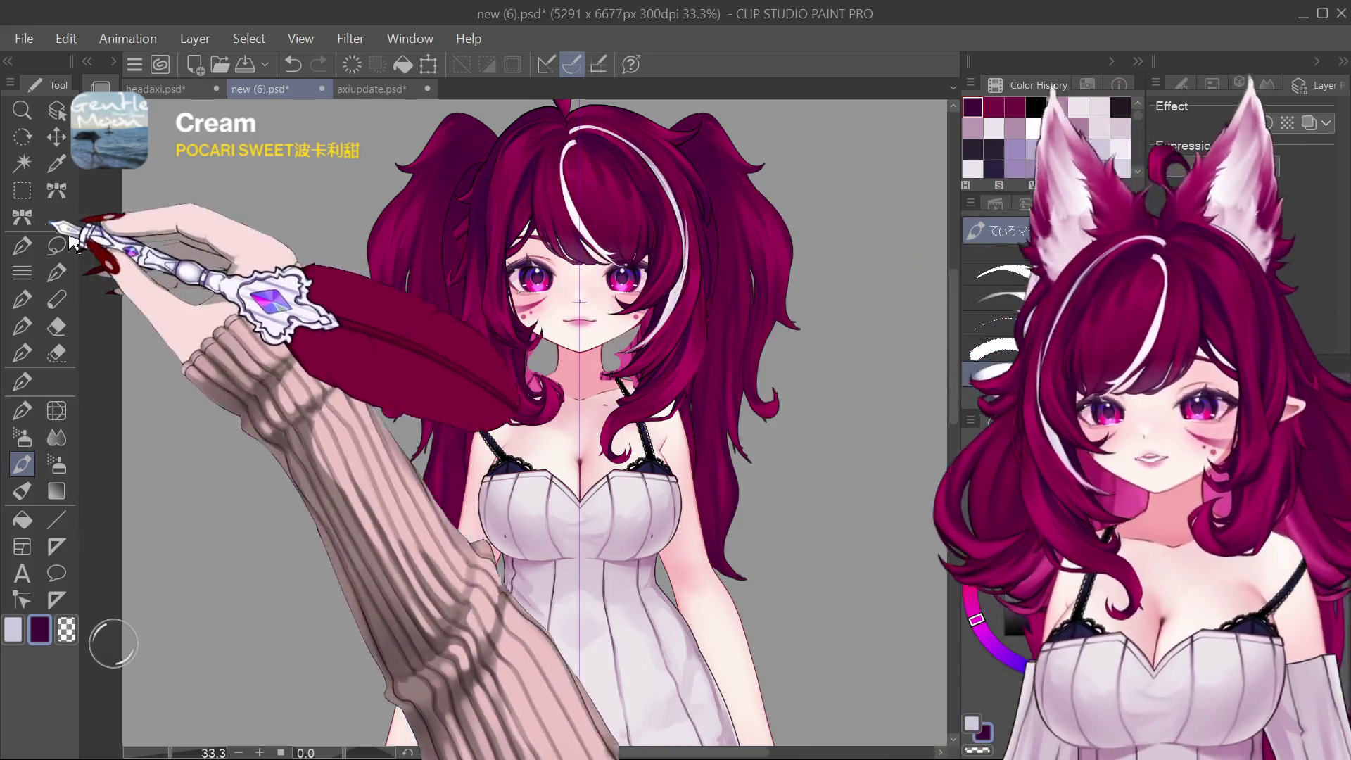
Step: Choose the G-pen with crimson from Color History
click(26, 376)
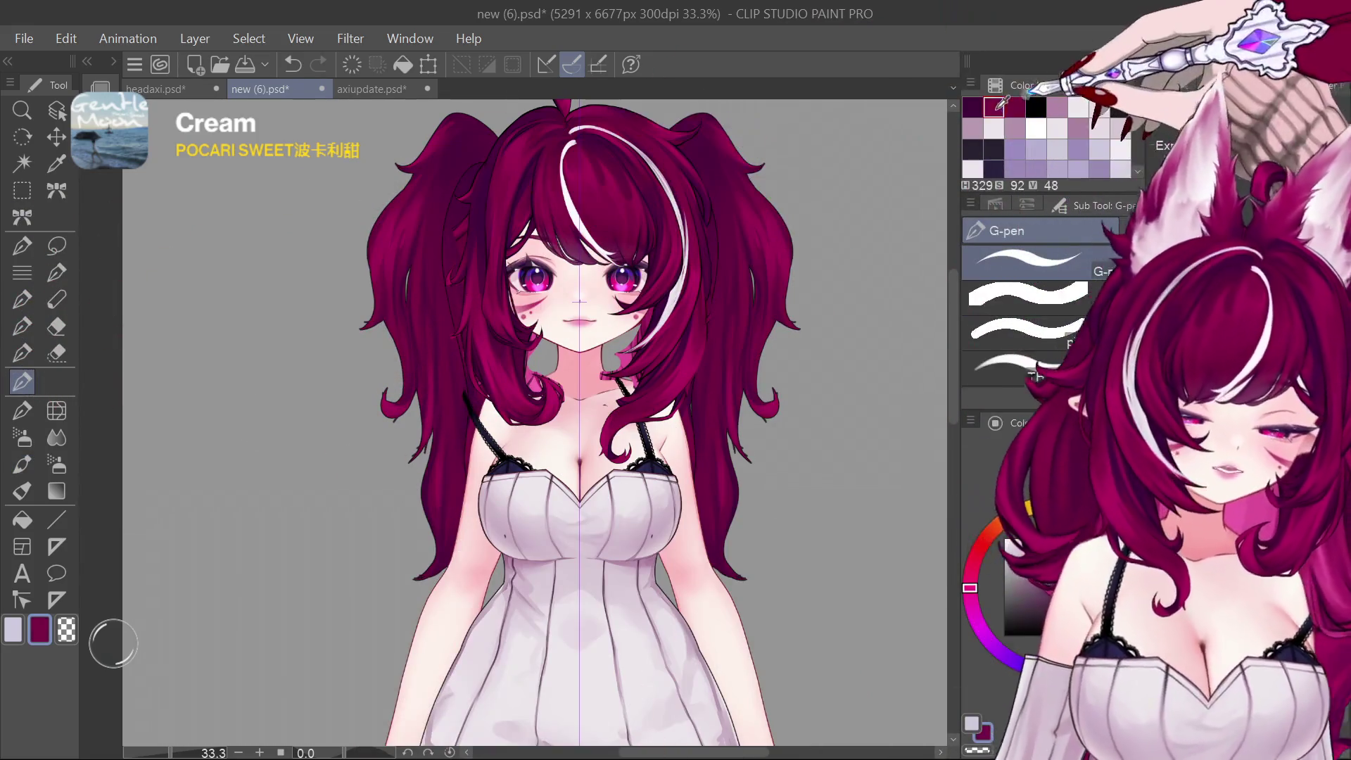
click(992, 107)
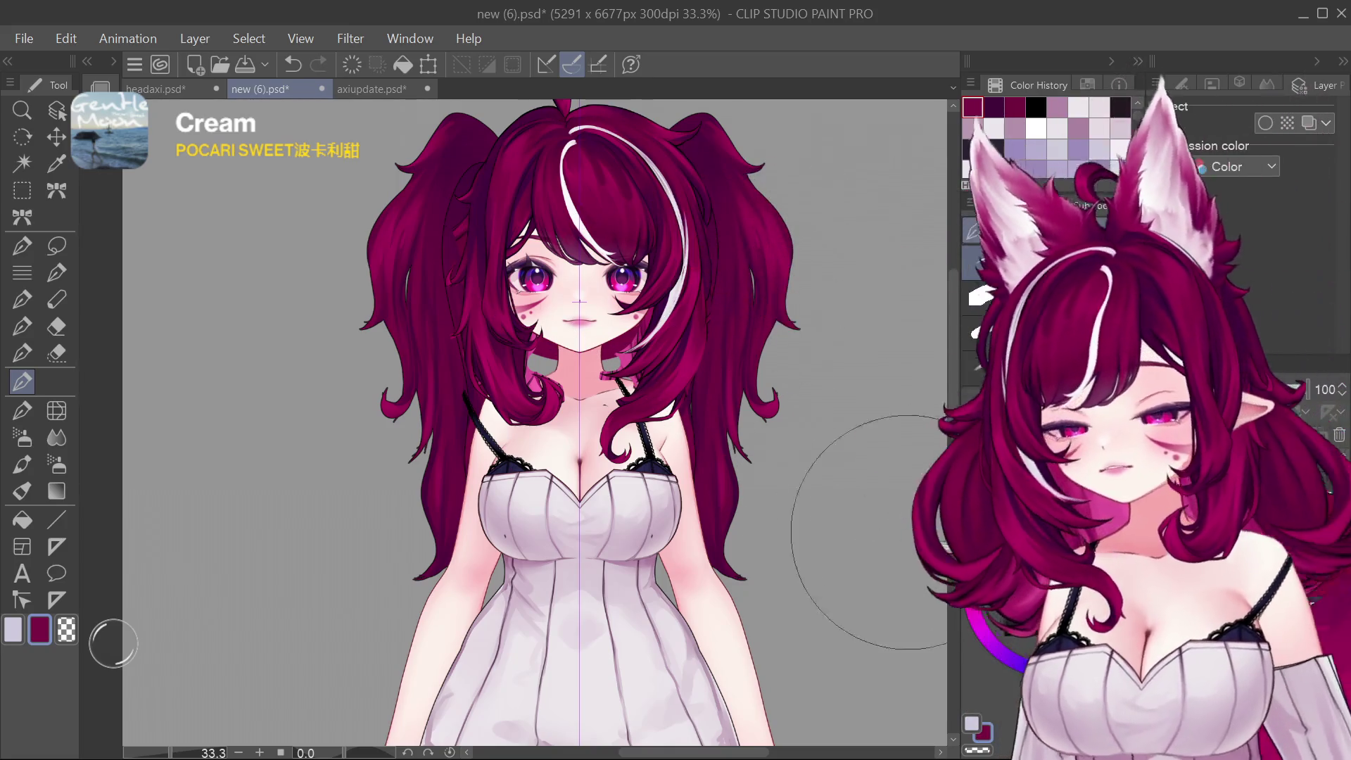
Step: Transform the head, moving it up a few pixels, and confirm
key(ctrl+t)
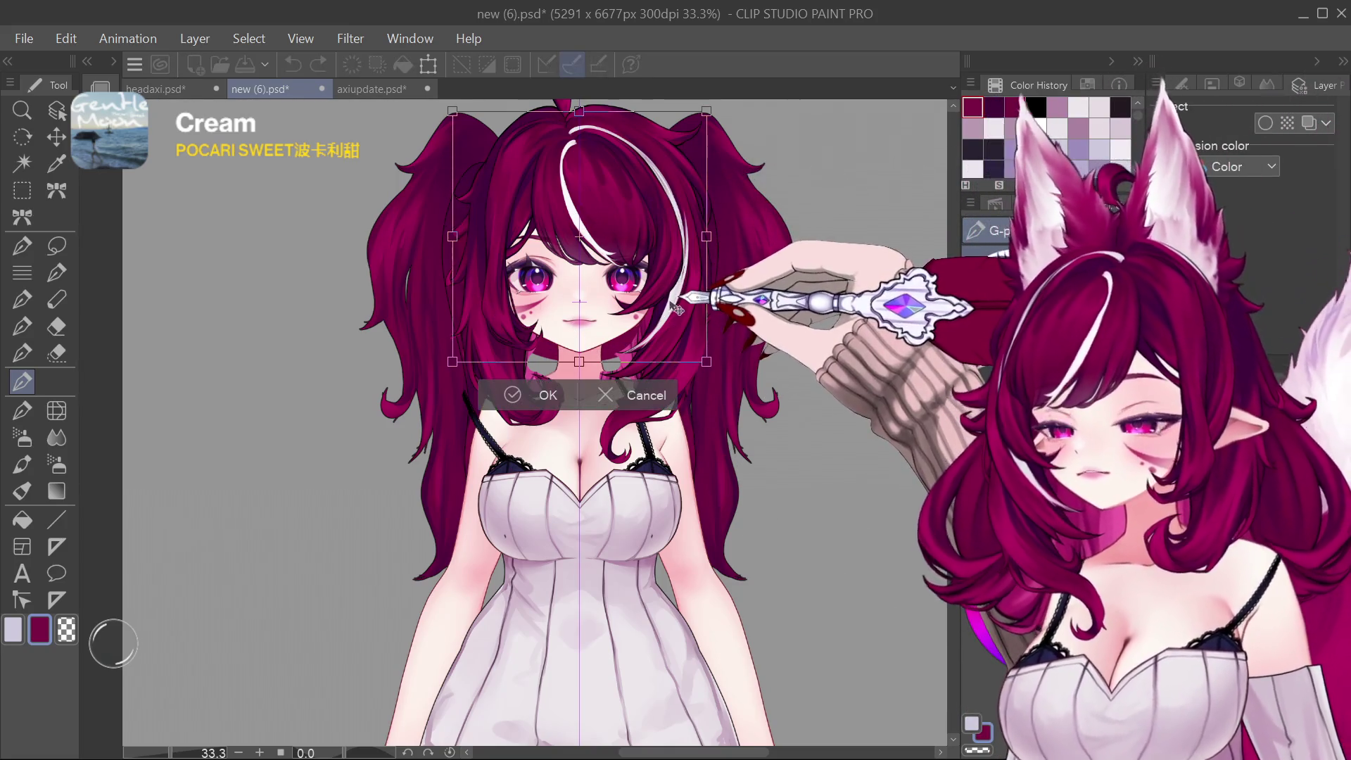
drag(604, 370, 605, 364)
key(Return)
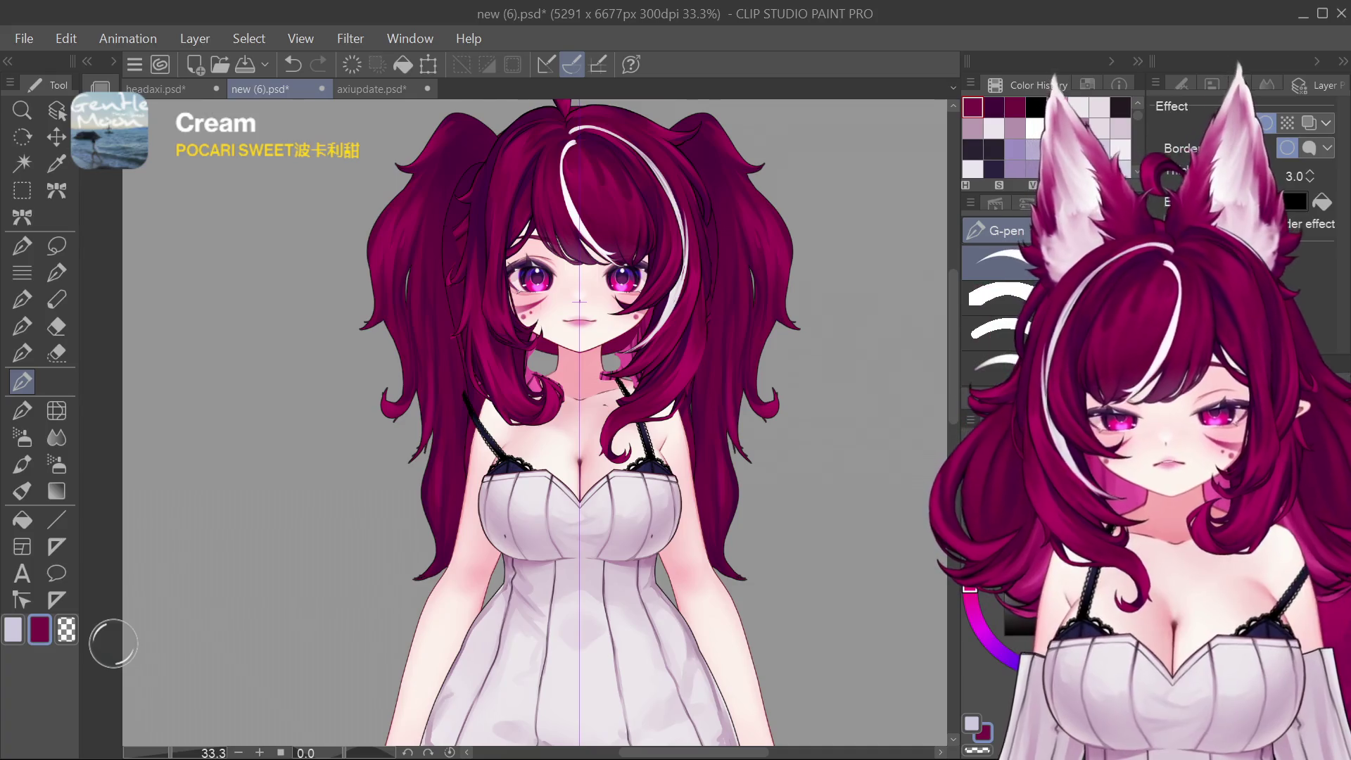
scroll(942, 338, up, 2)
Step: Start another head transform, change tools, then bring up the headaxi.psd back-hair document
key(ctrl+t)
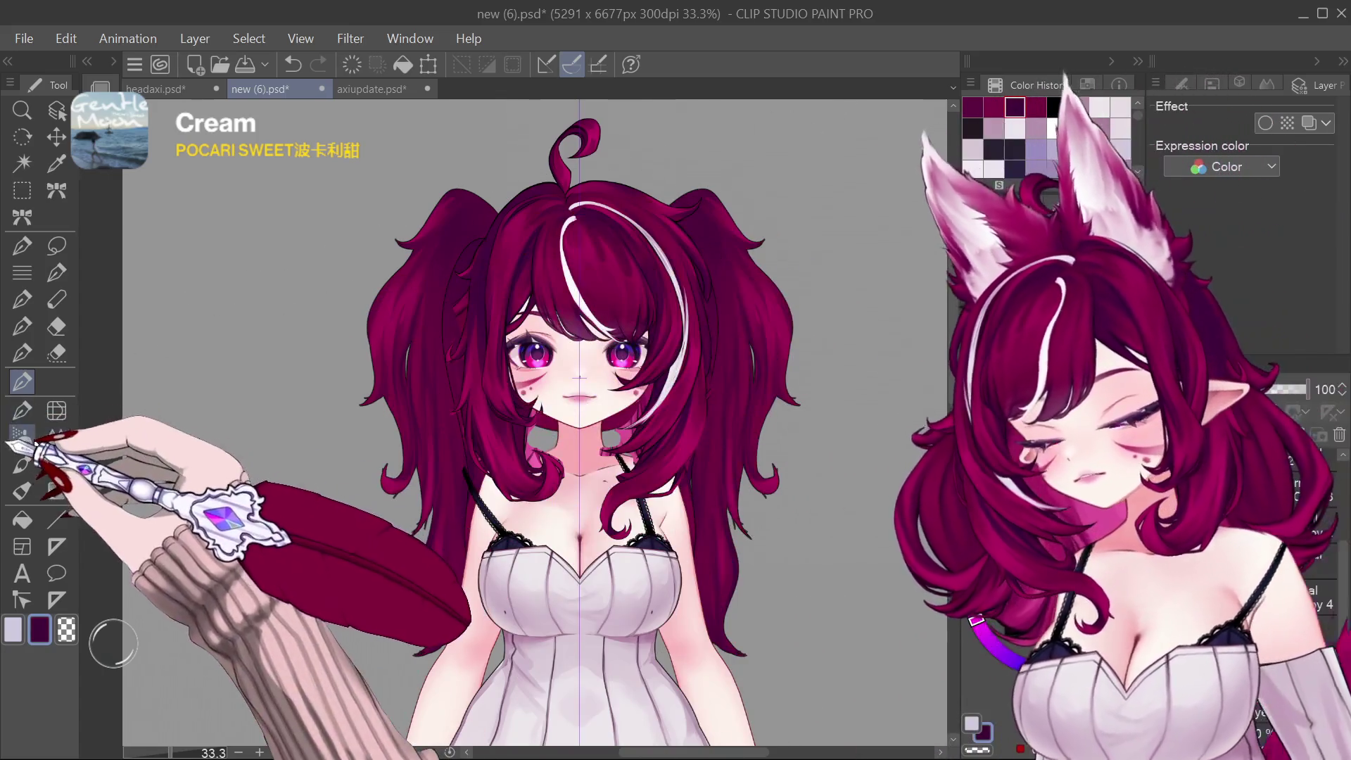
click(22, 464)
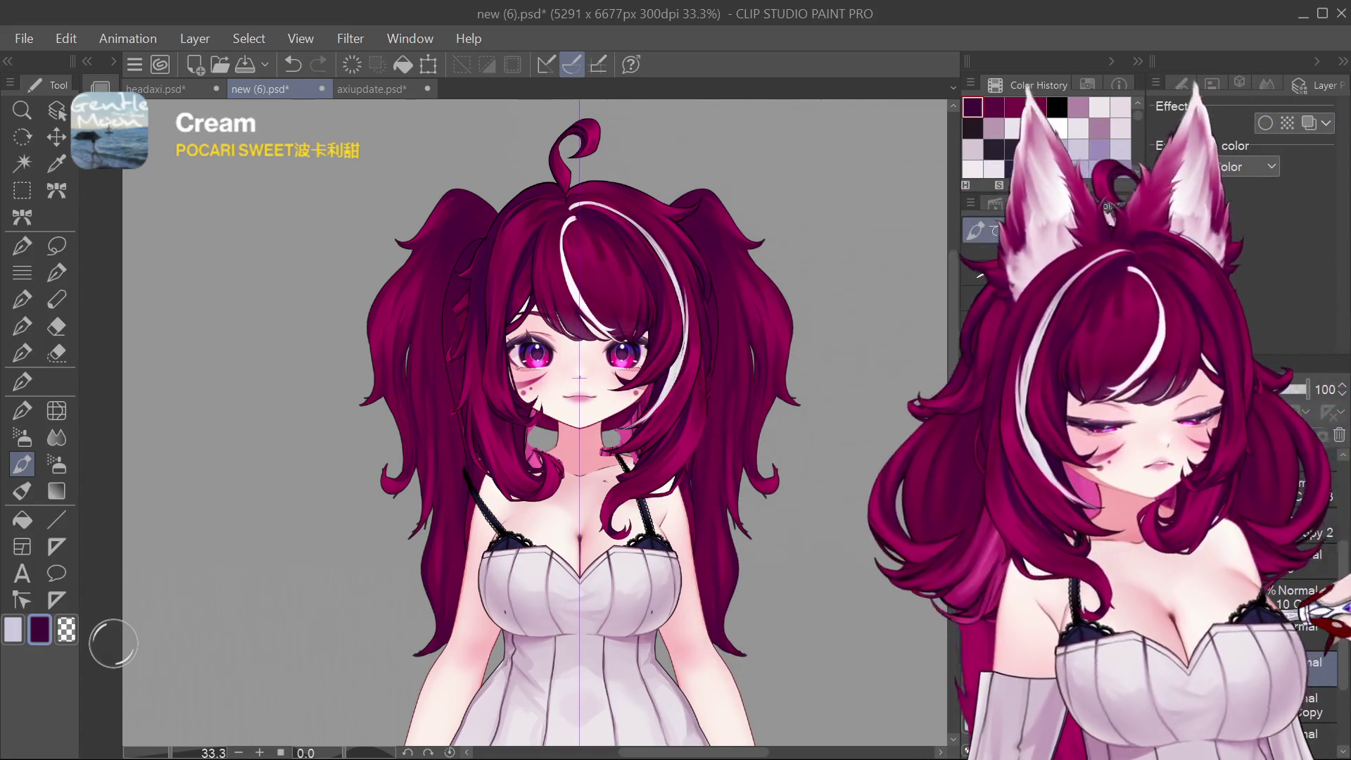
scroll(692, 453, down, 3)
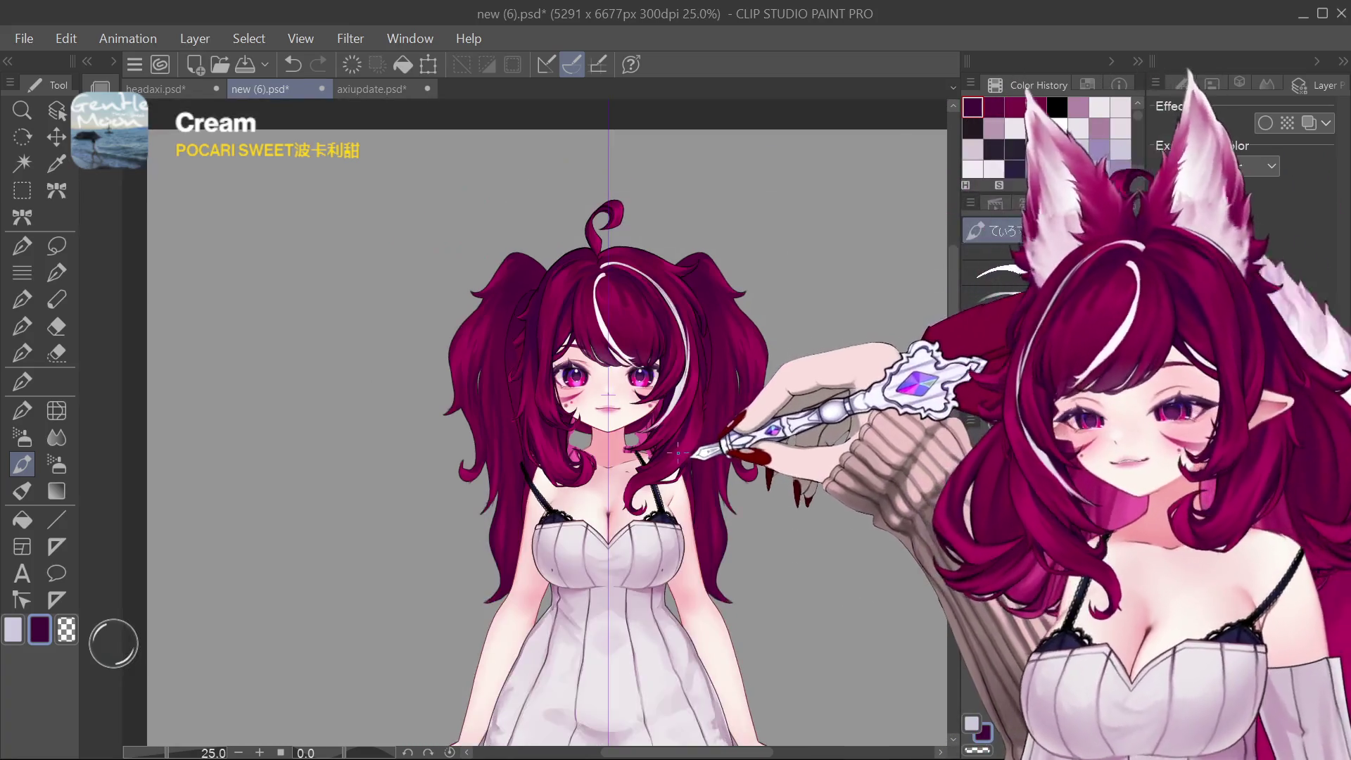
scroll(691, 454, up, 3)
scroll(692, 453, down, 1)
scroll(691, 453, up, 1)
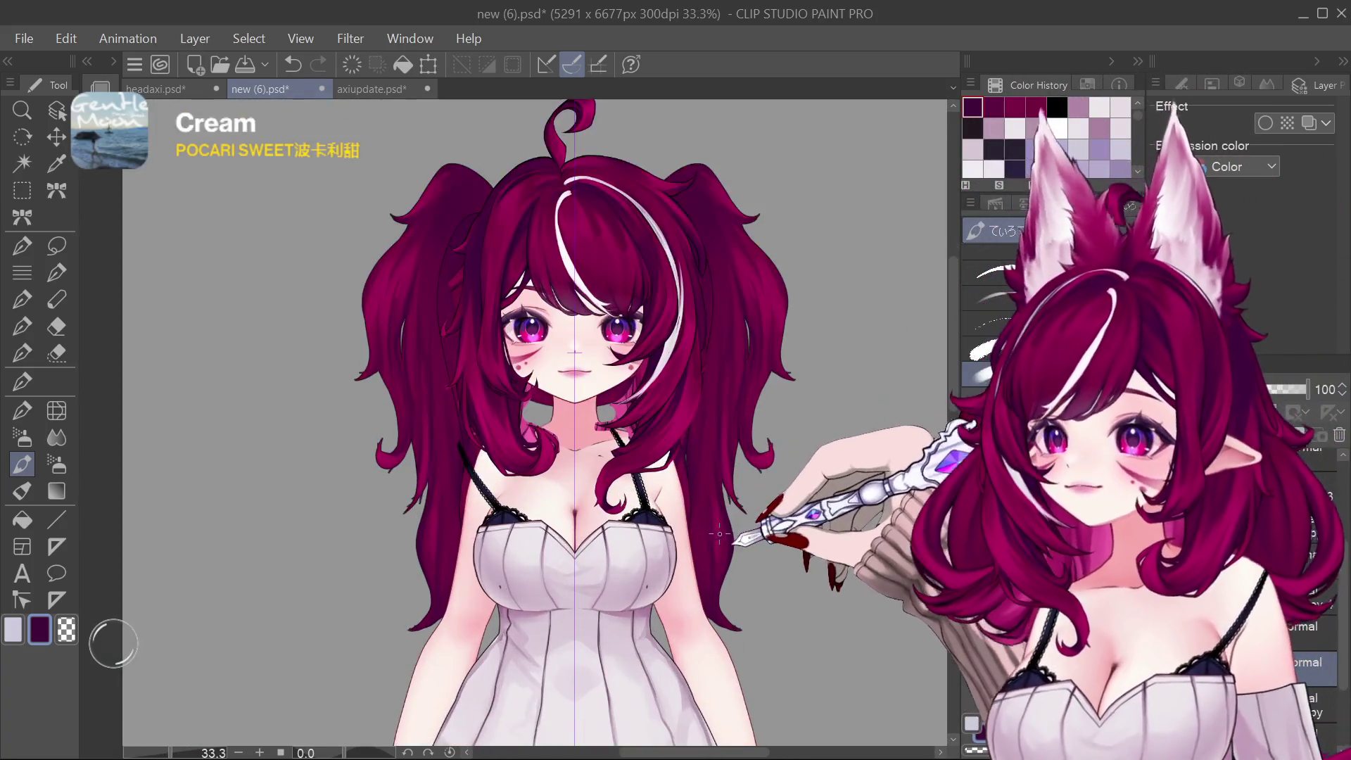
scroll(729, 449, down, 1)
scroll(728, 449, up, 1)
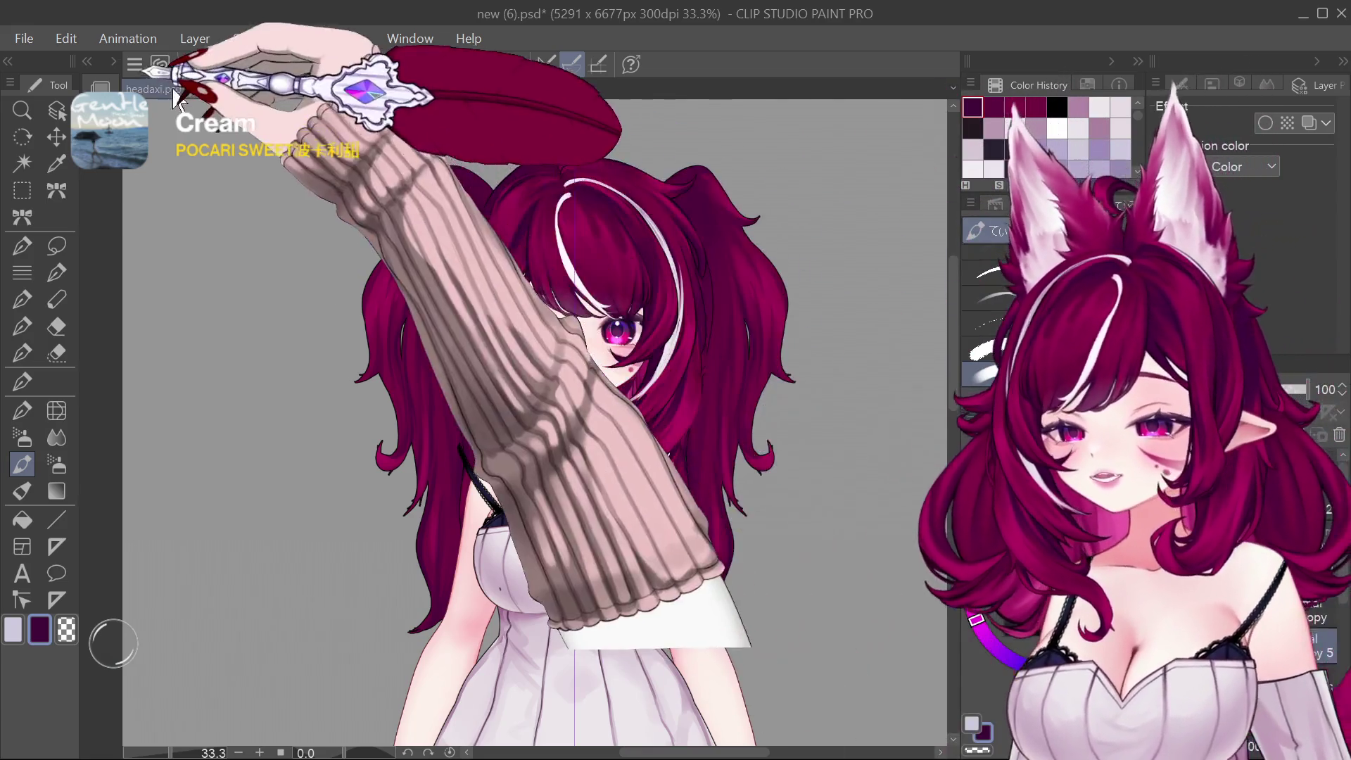
click(155, 90)
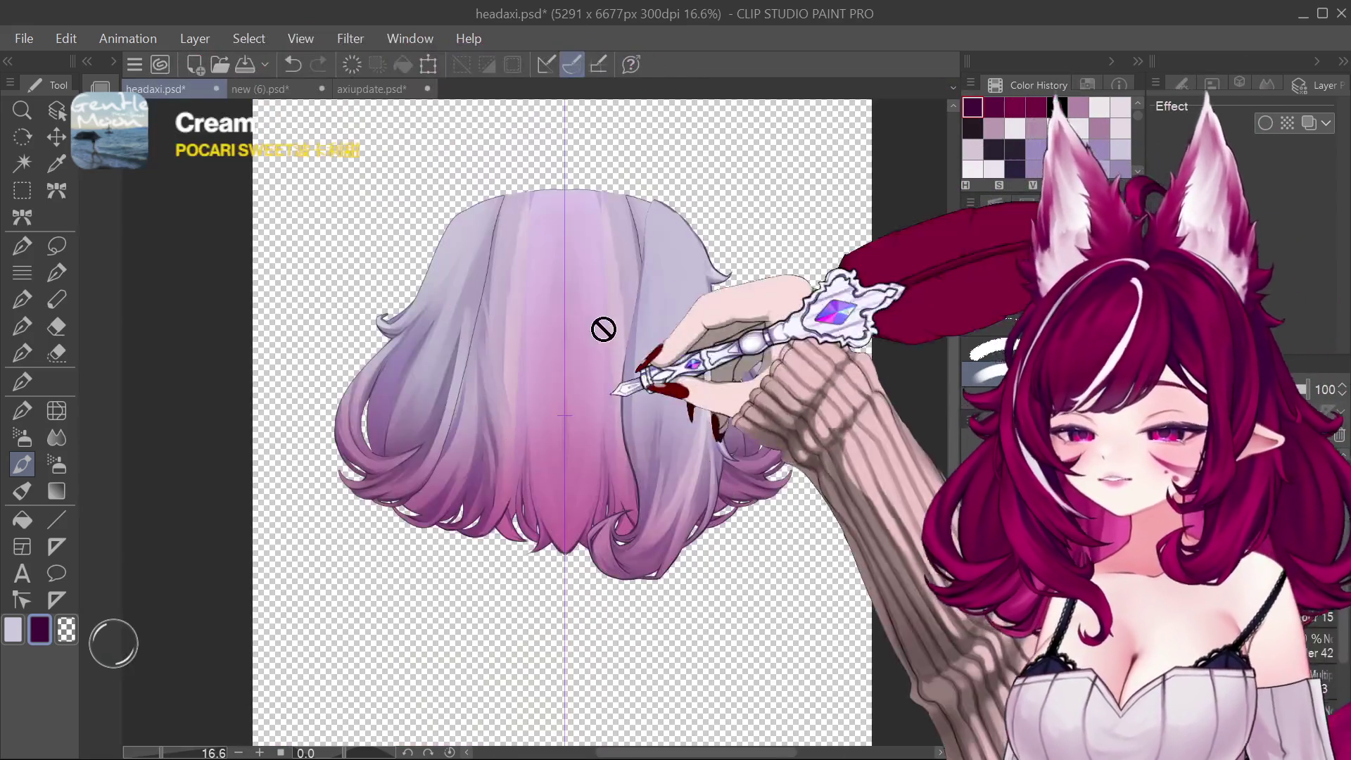
Step: Return to new (6).psd and recolour the twin tails to lavender, checking against headaxi.psd
click(260, 89)
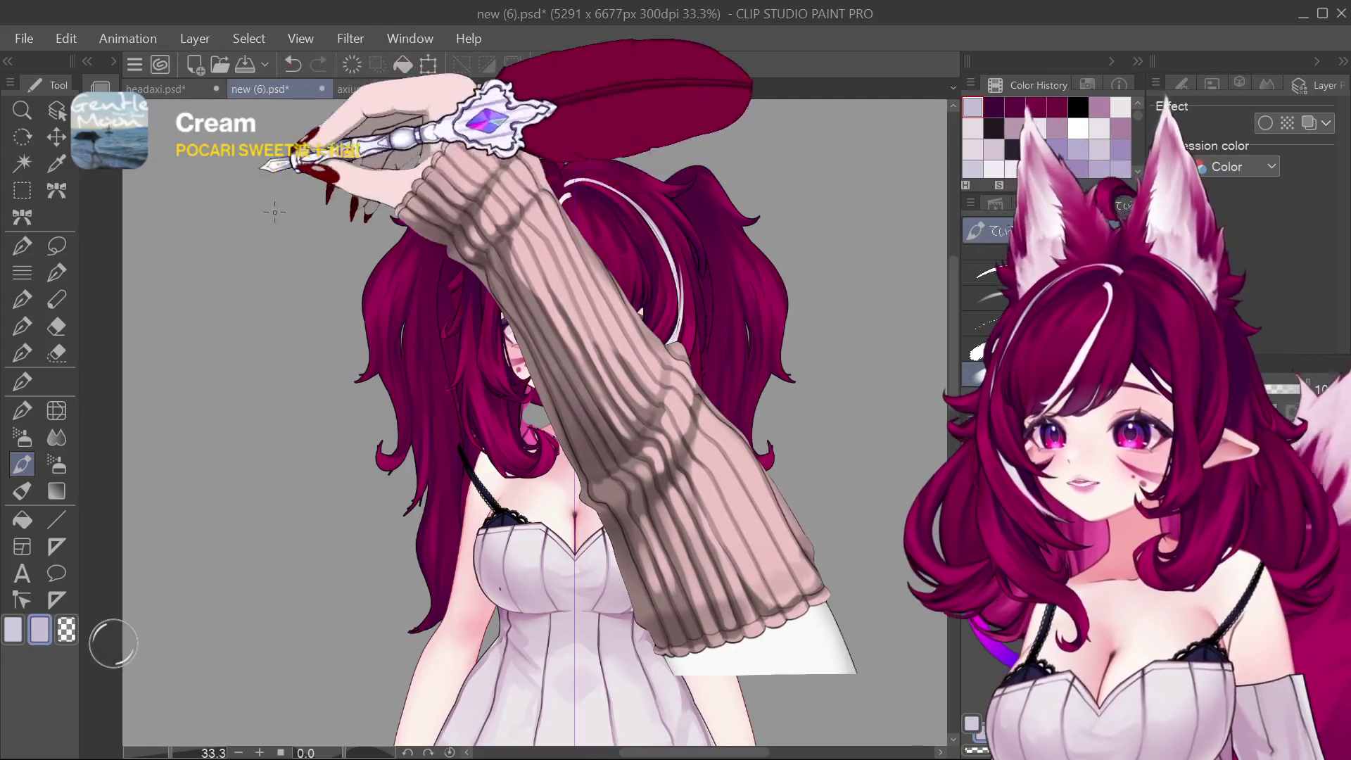
click(21, 380)
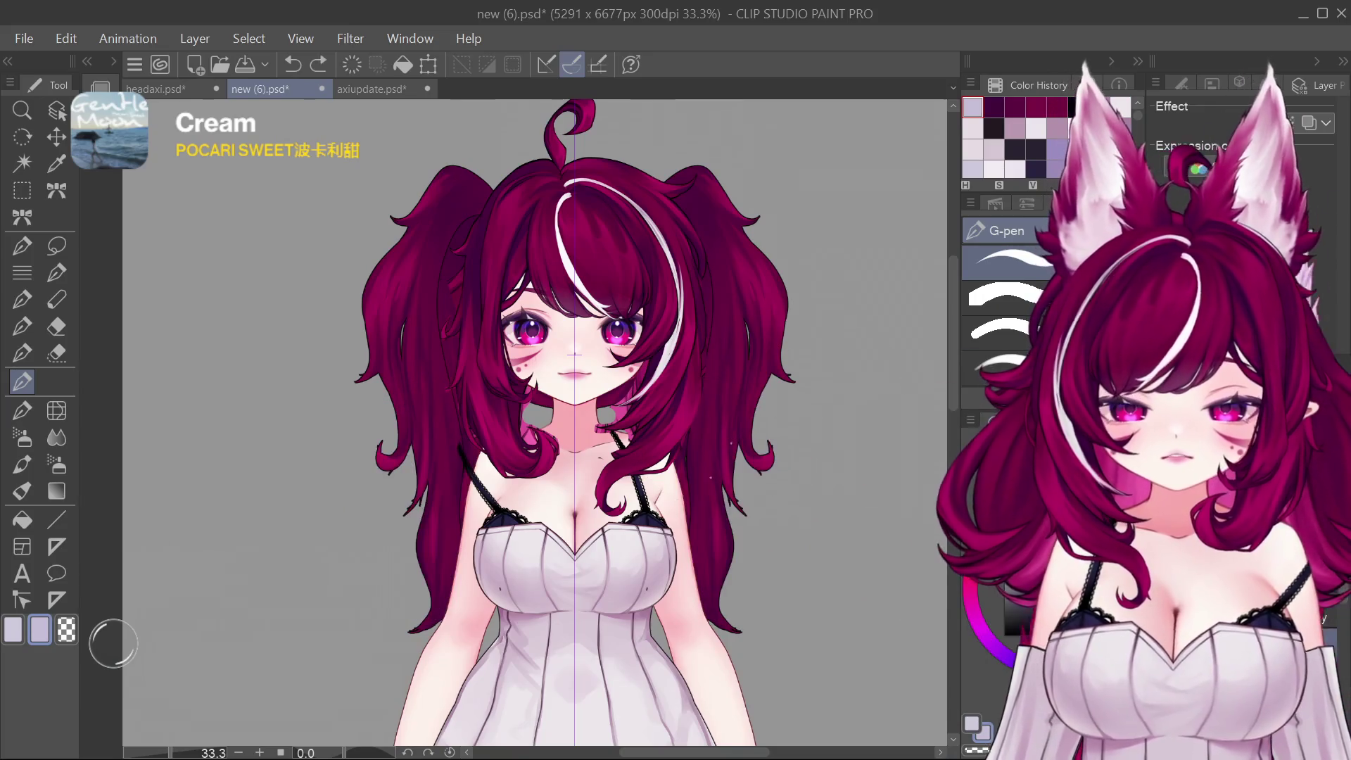
key(ctrl+z)
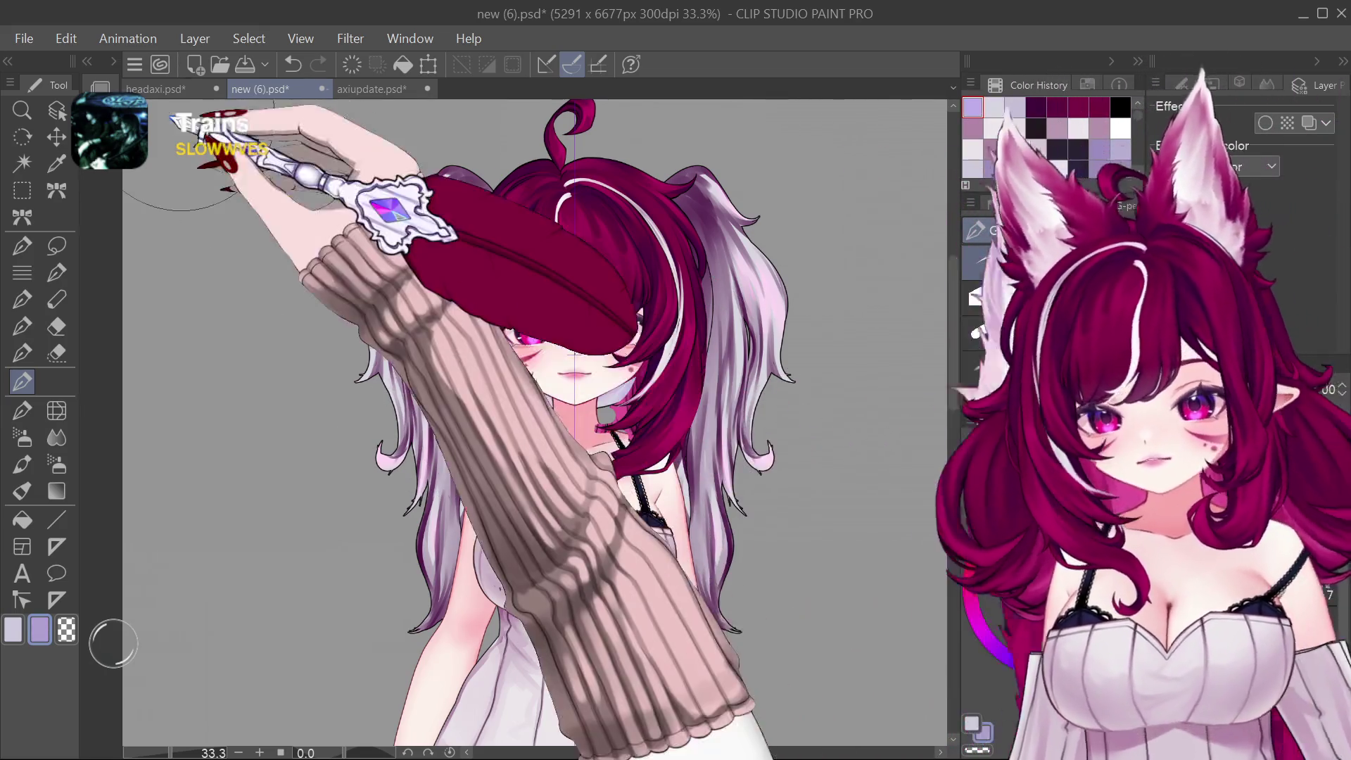
click(155, 89)
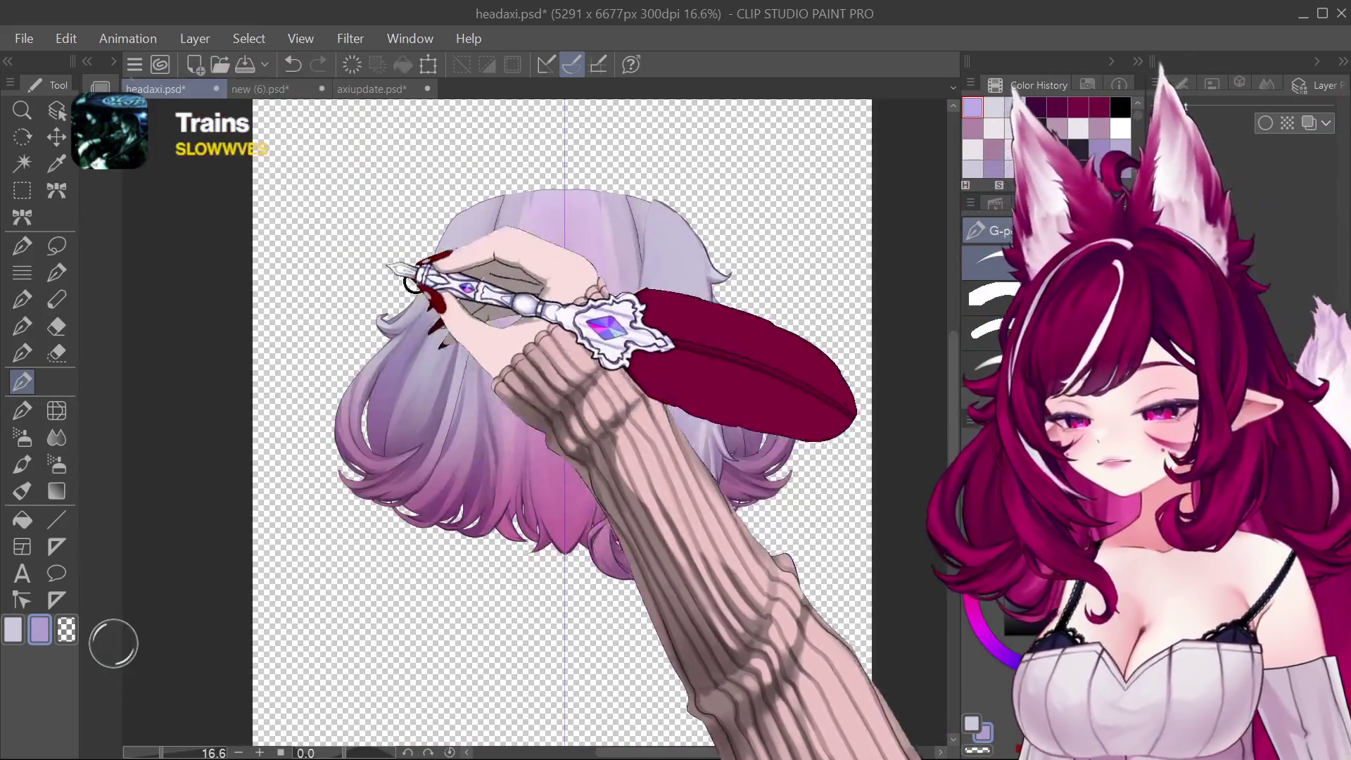
click(260, 89)
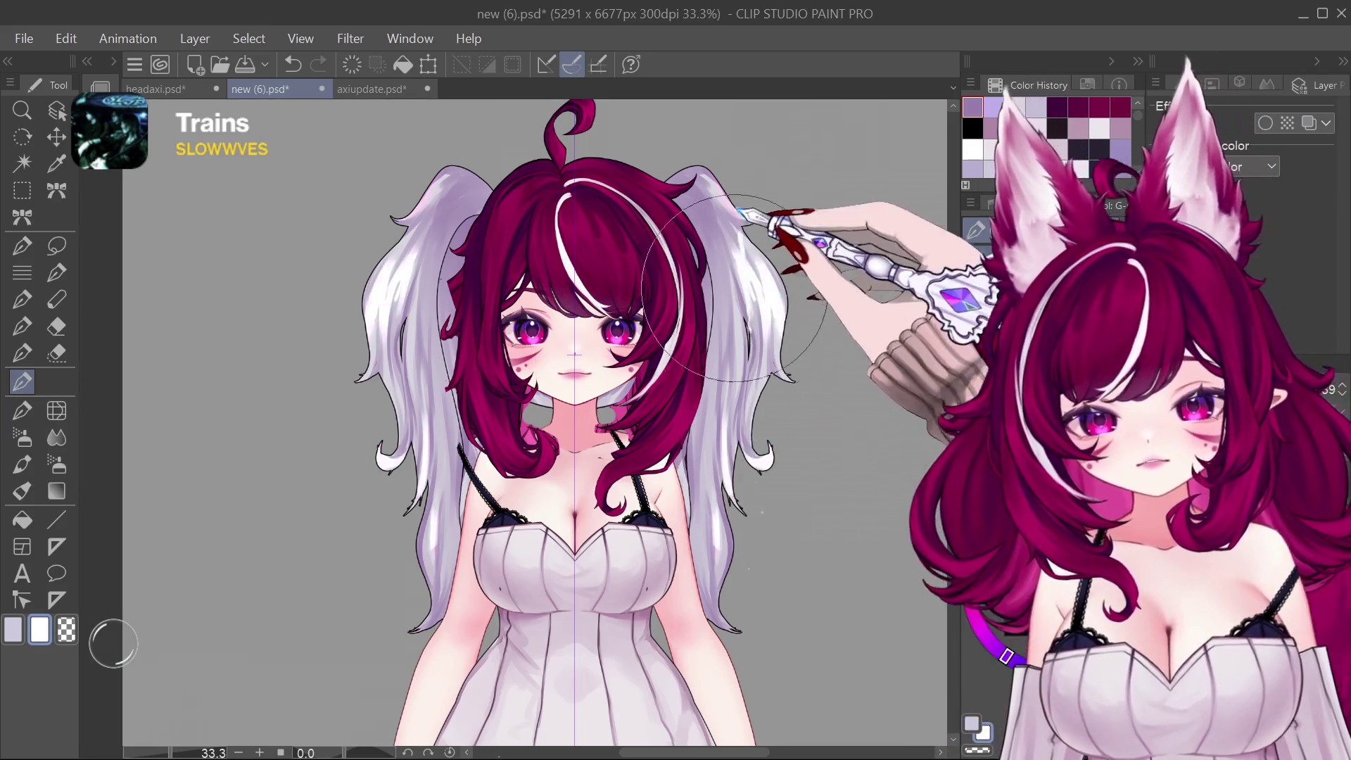
Step: Pick white from Color History, compare the two files, and reopen the headaxi.psd hair reference
alt+click(752, 229)
scroll(746, 484, down, 3)
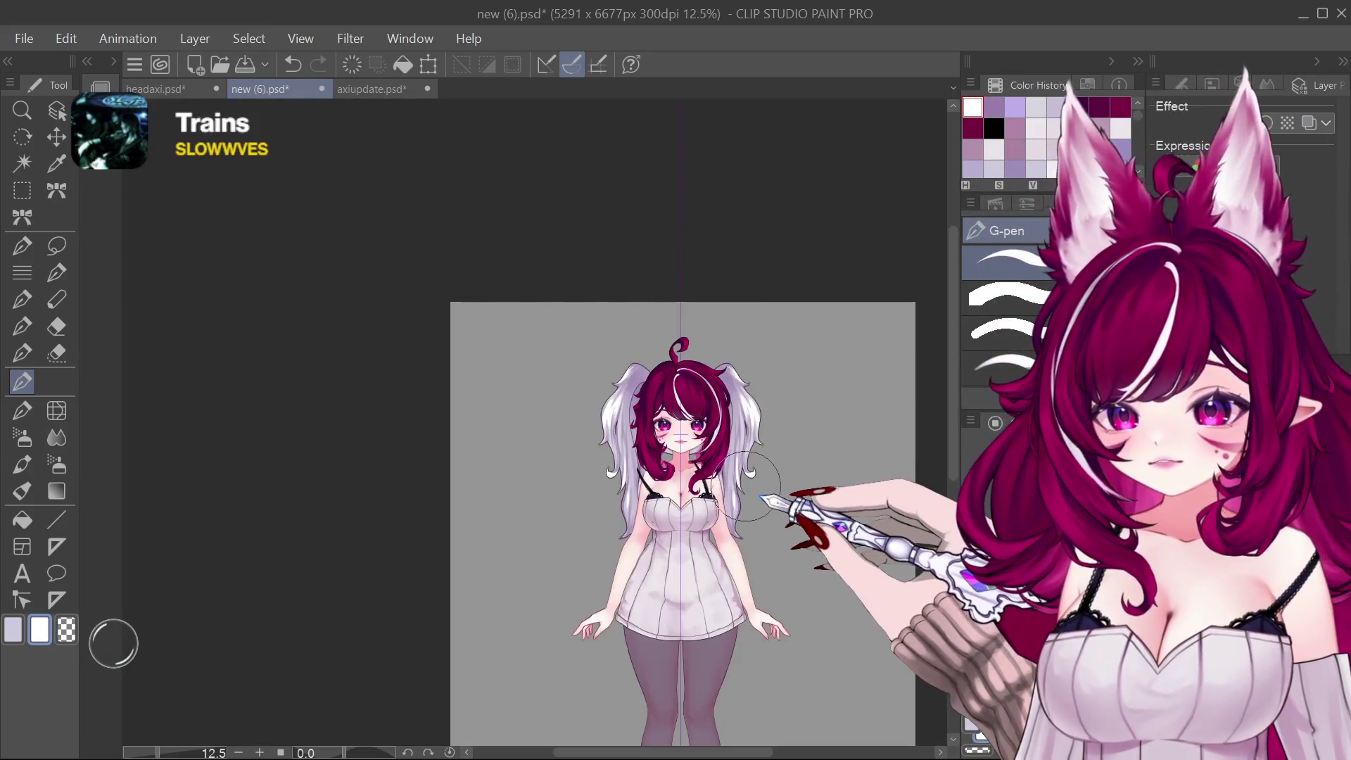
scroll(751, 488, up, 3)
click(155, 90)
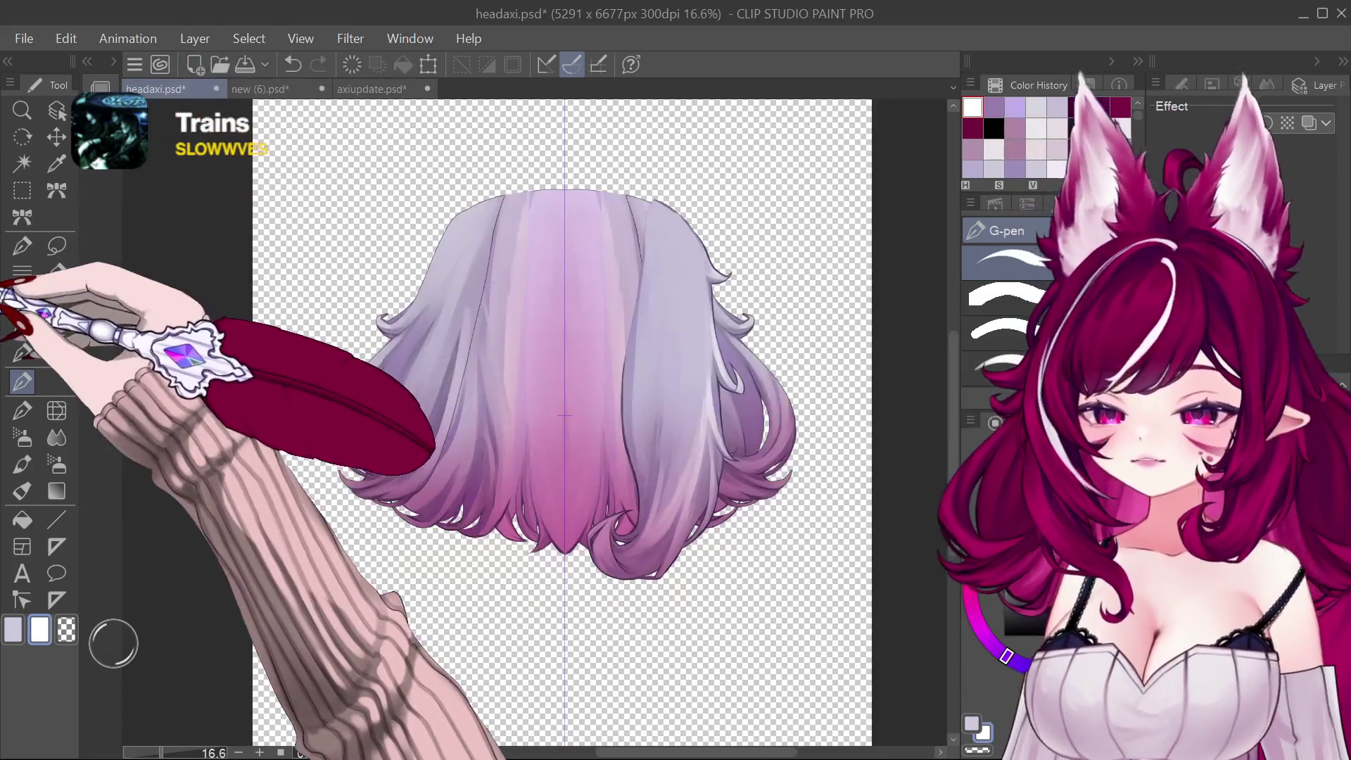
click(260, 89)
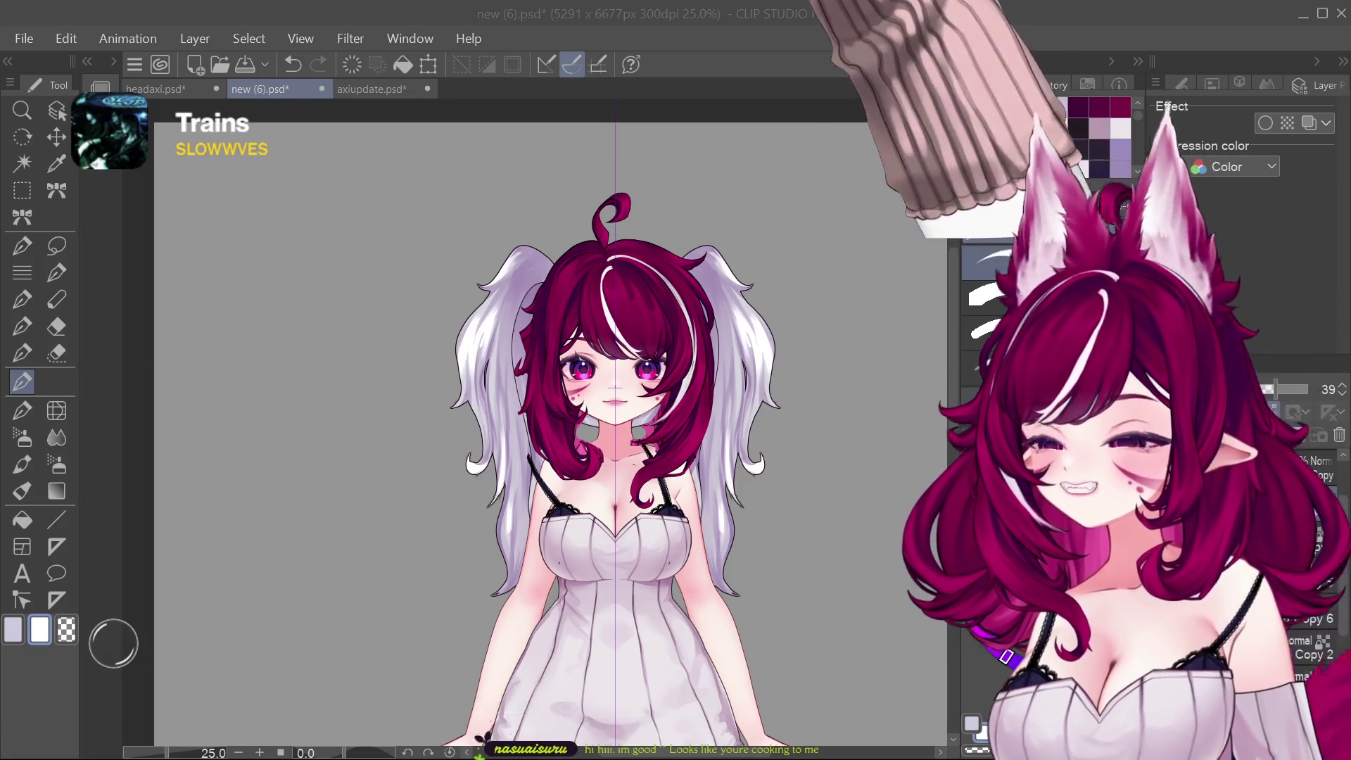
scroll(710, 419, up, 2)
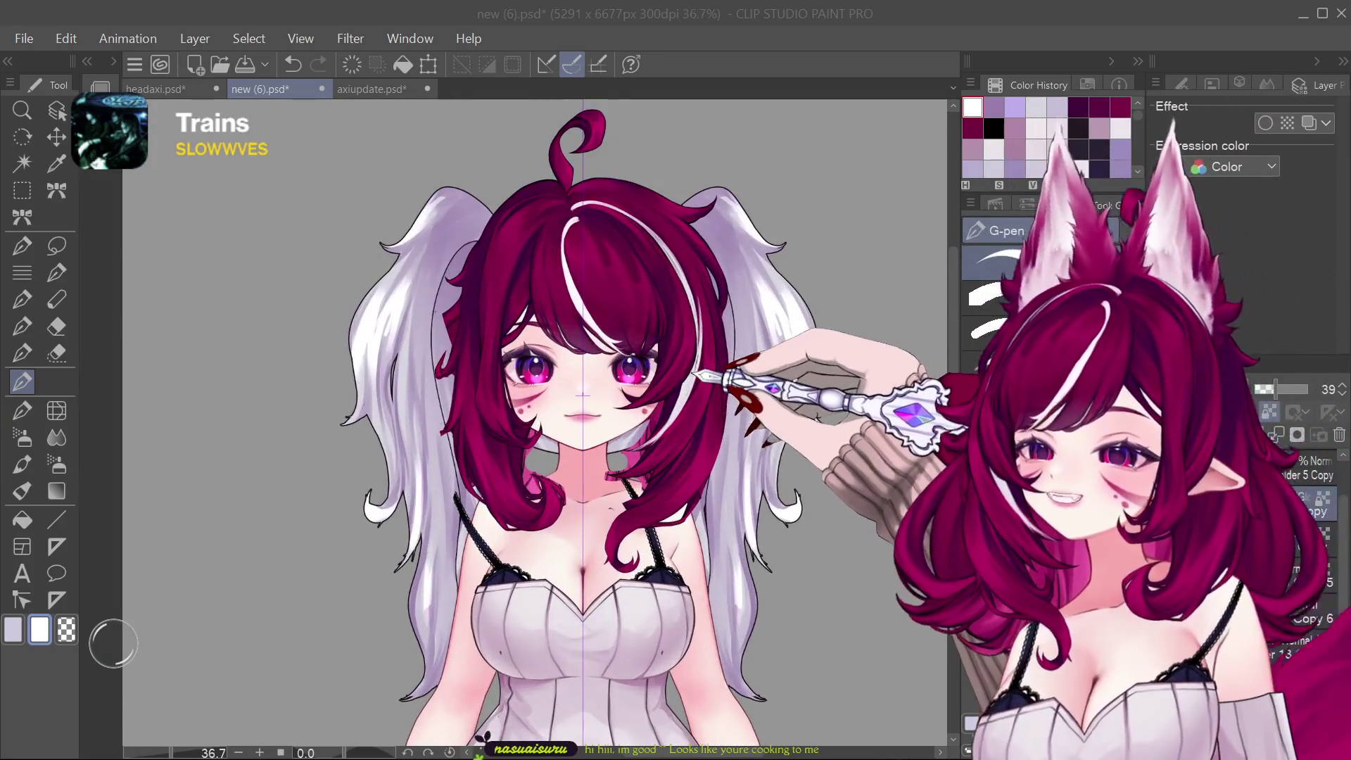
scroll(710, 419, up, 2)
scroll(537, 422, down, 1)
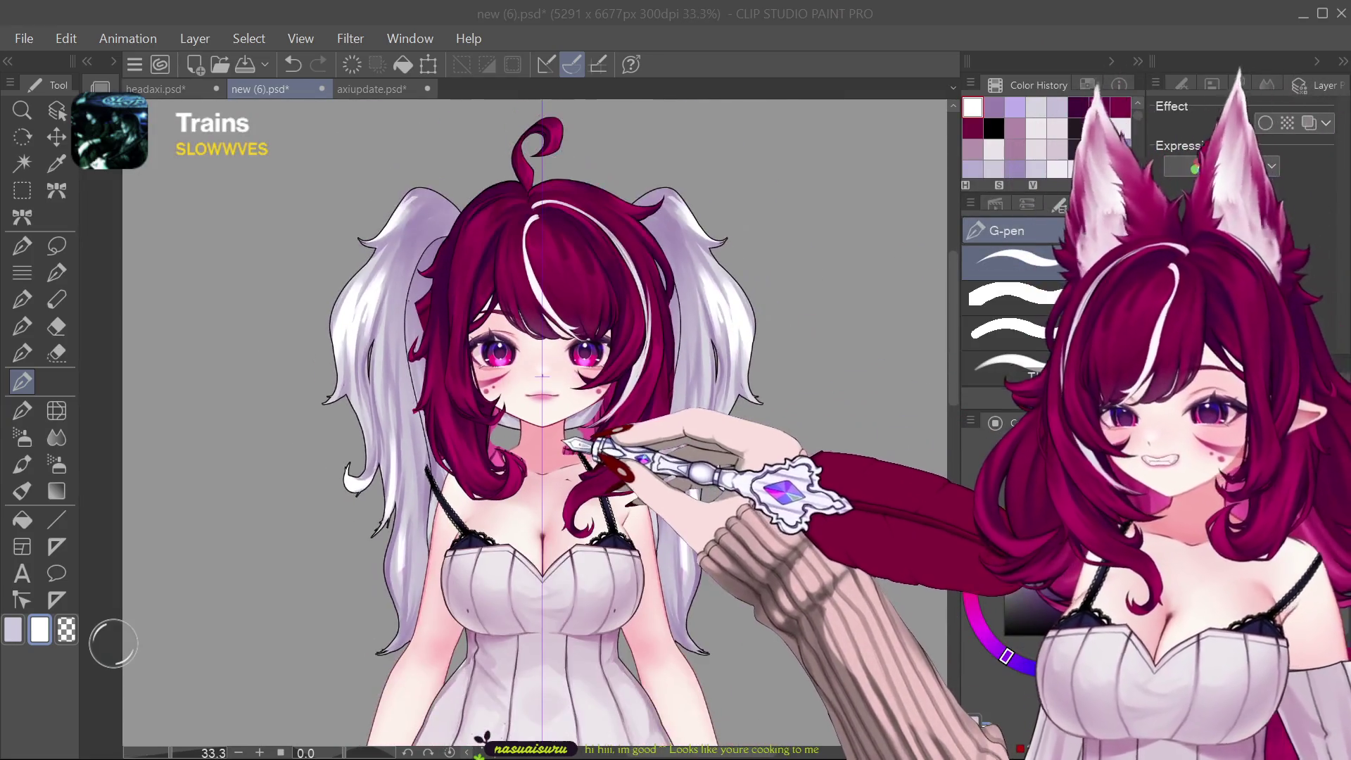
scroll(536, 422, down, 2)
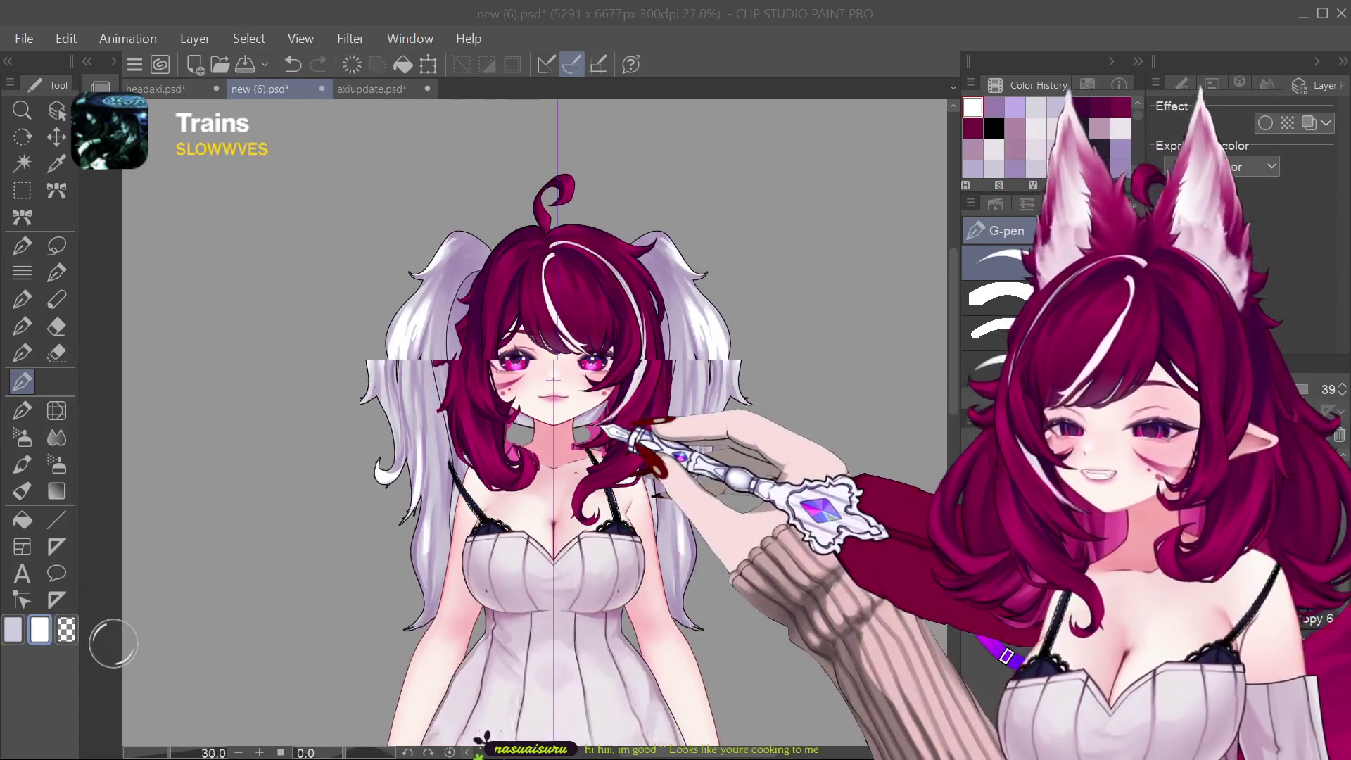
scroll(536, 422, down, 2)
scroll(536, 422, up, 2)
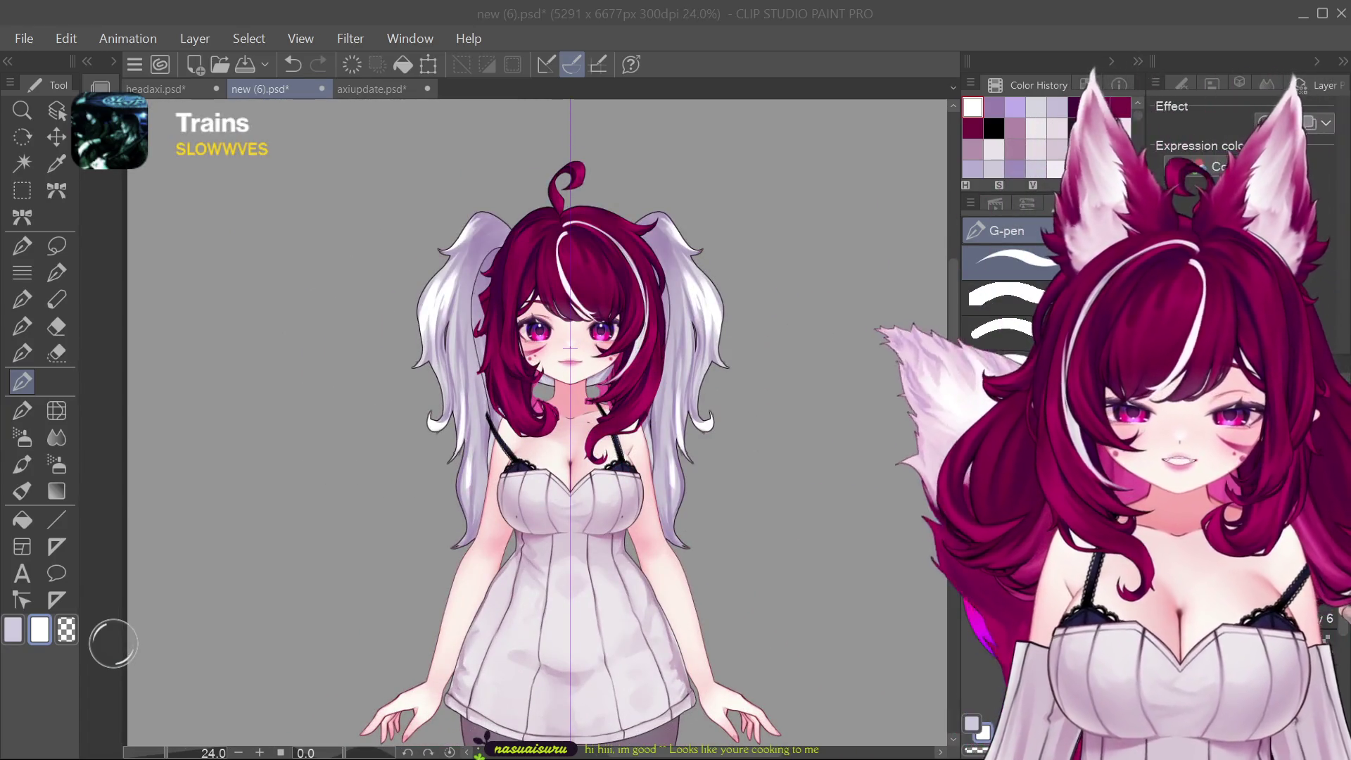
click(186, 92)
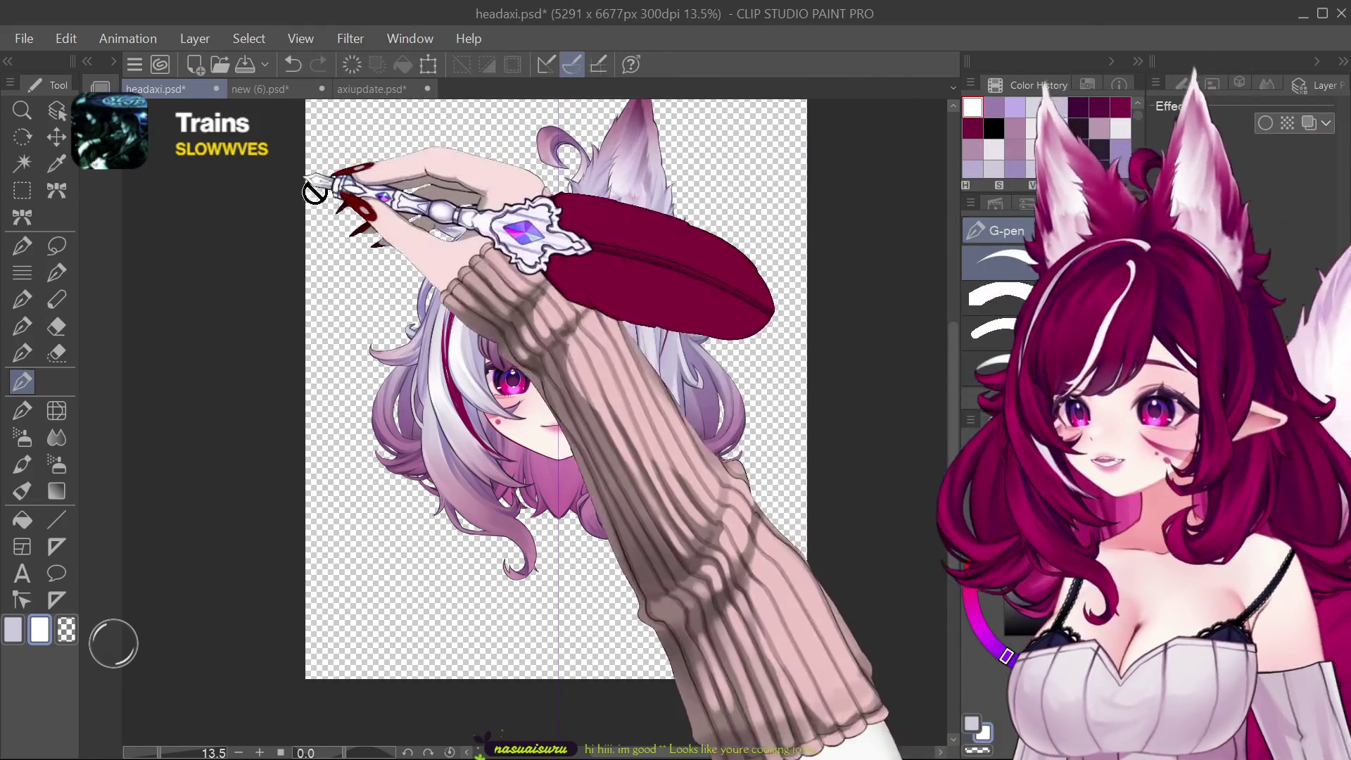
Step: Return to the character document new (6).psd showing the magenta twin tails and back hair
click(260, 88)
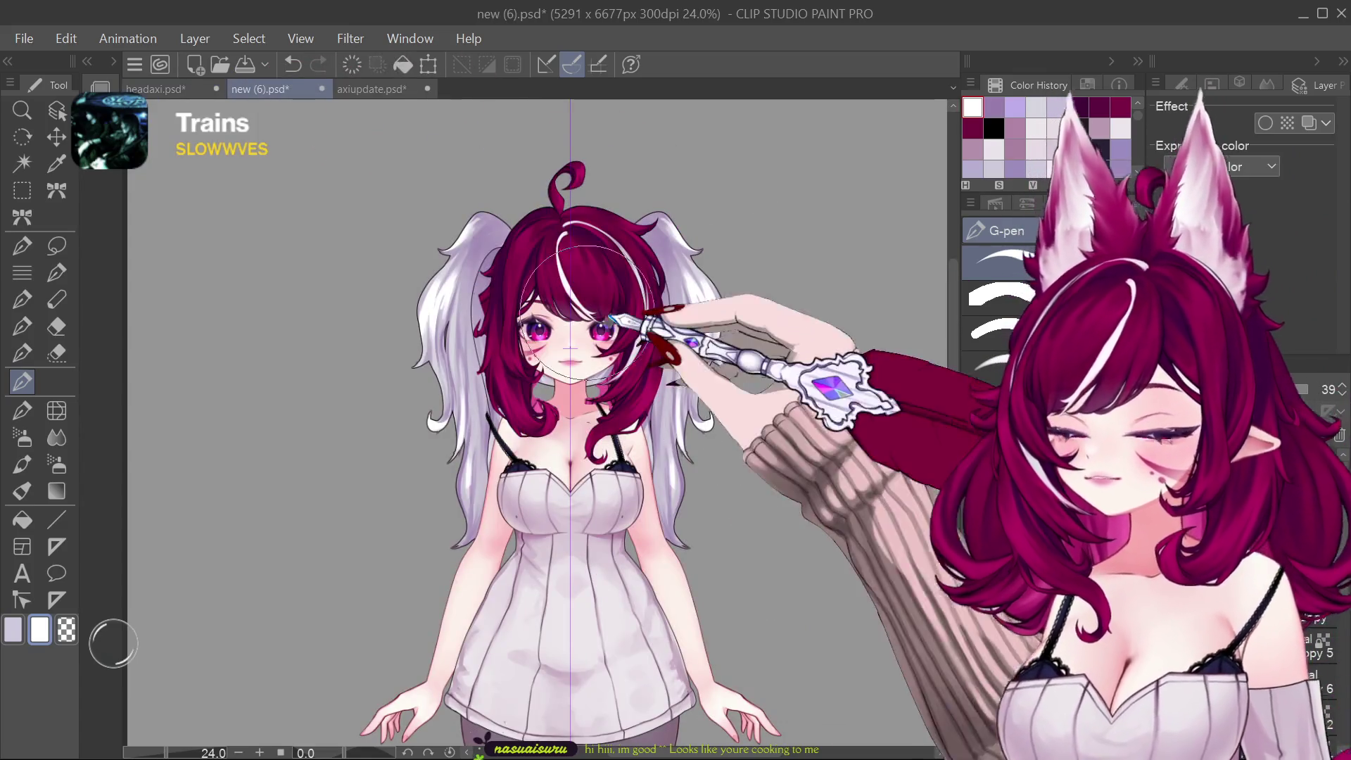
scroll(854, 411, up, 3)
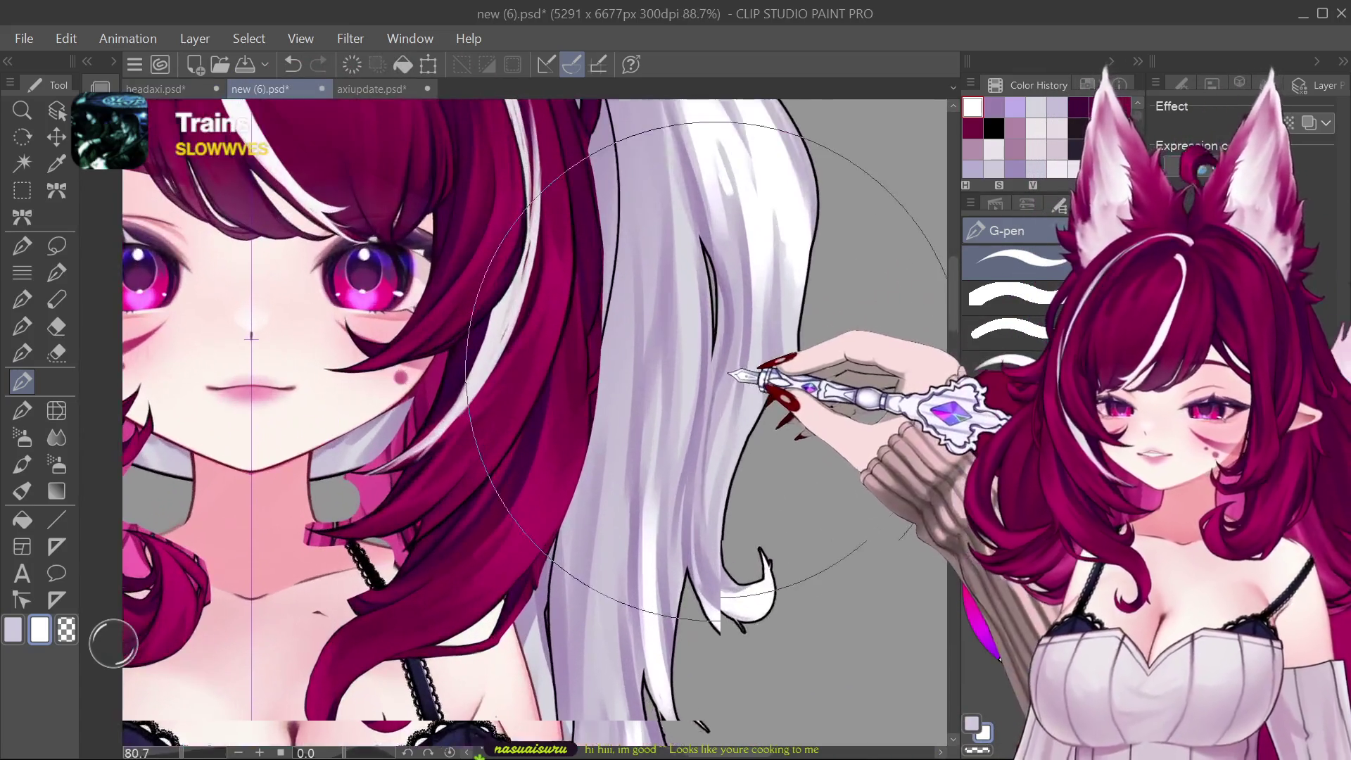
scroll(834, 402, down, 3)
scroll(818, 436, up, 2)
scroll(802, 427, down, 2)
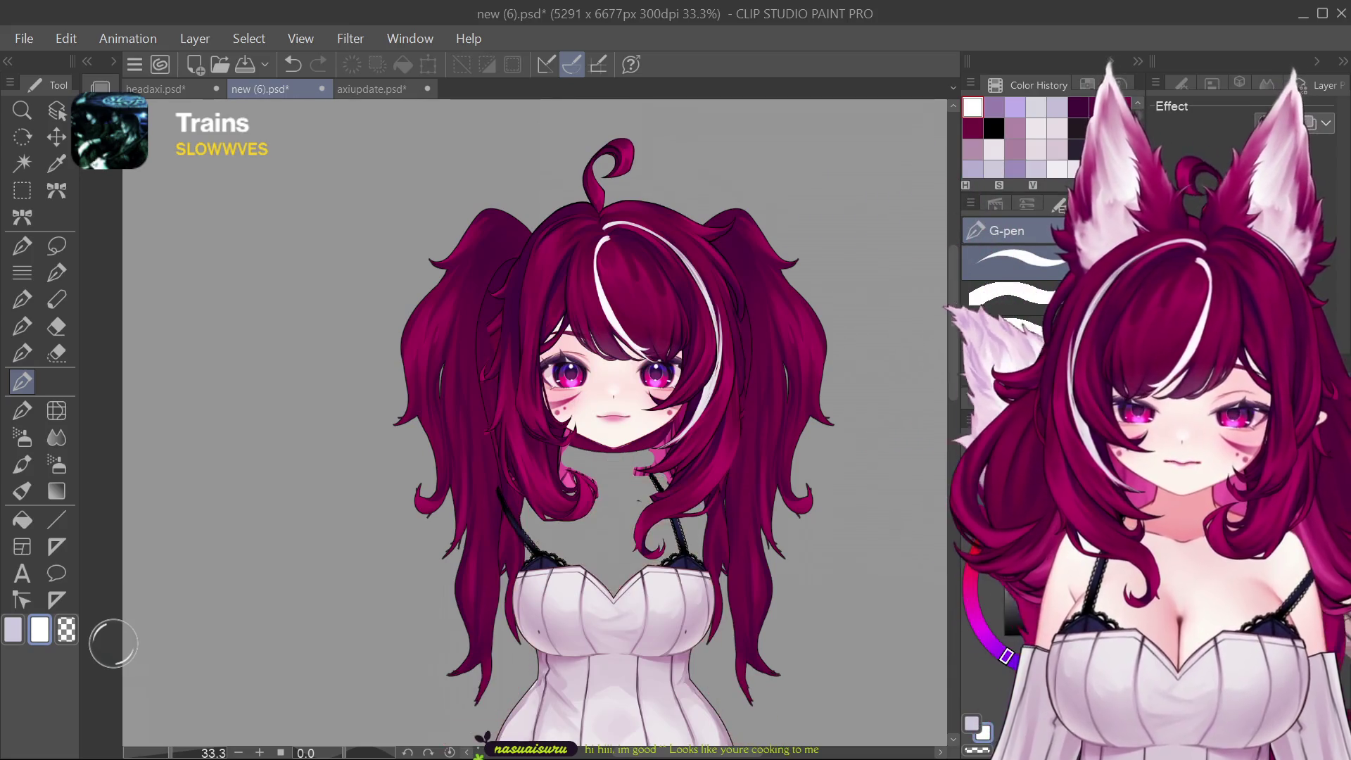
scroll(704, 445, up, 1)
scroll(643, 474, down, 1)
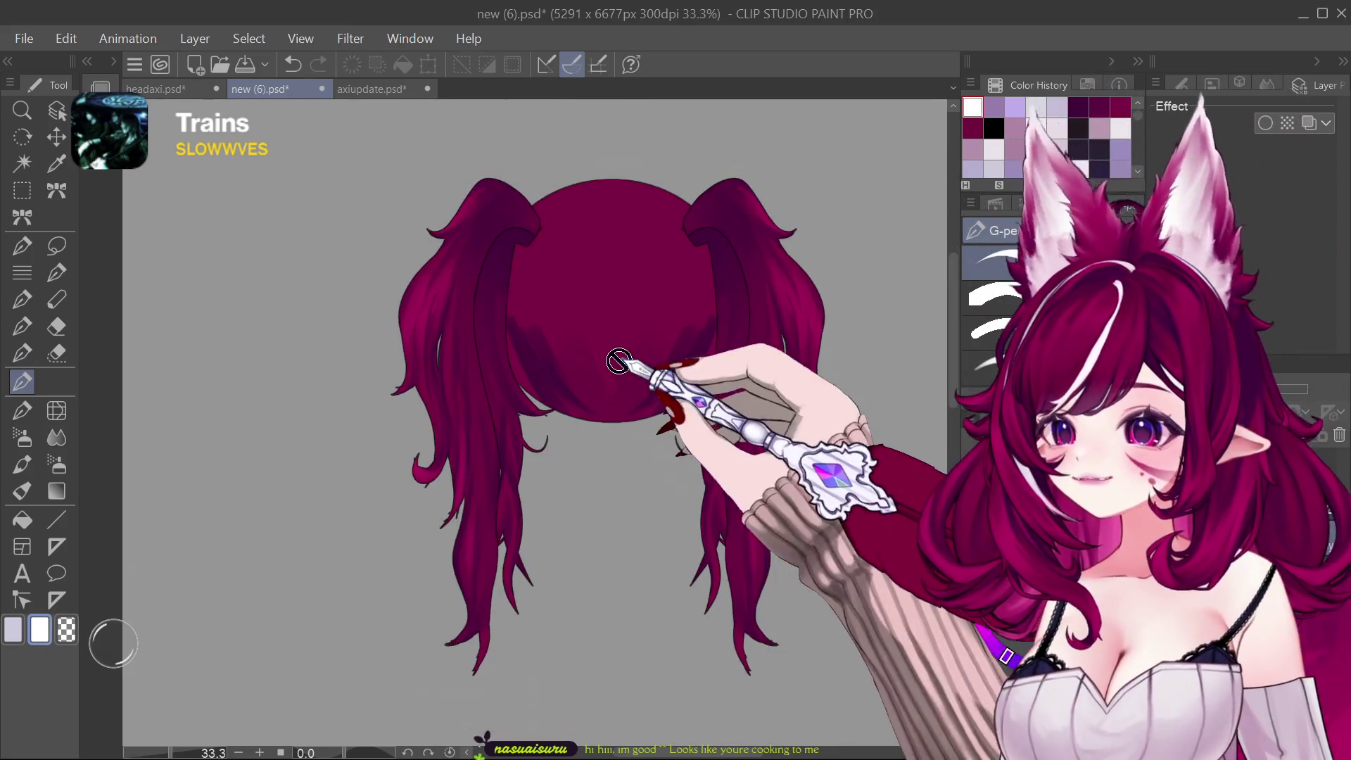
scroll(618, 362, up, 2)
scroll(685, 383, down, 2)
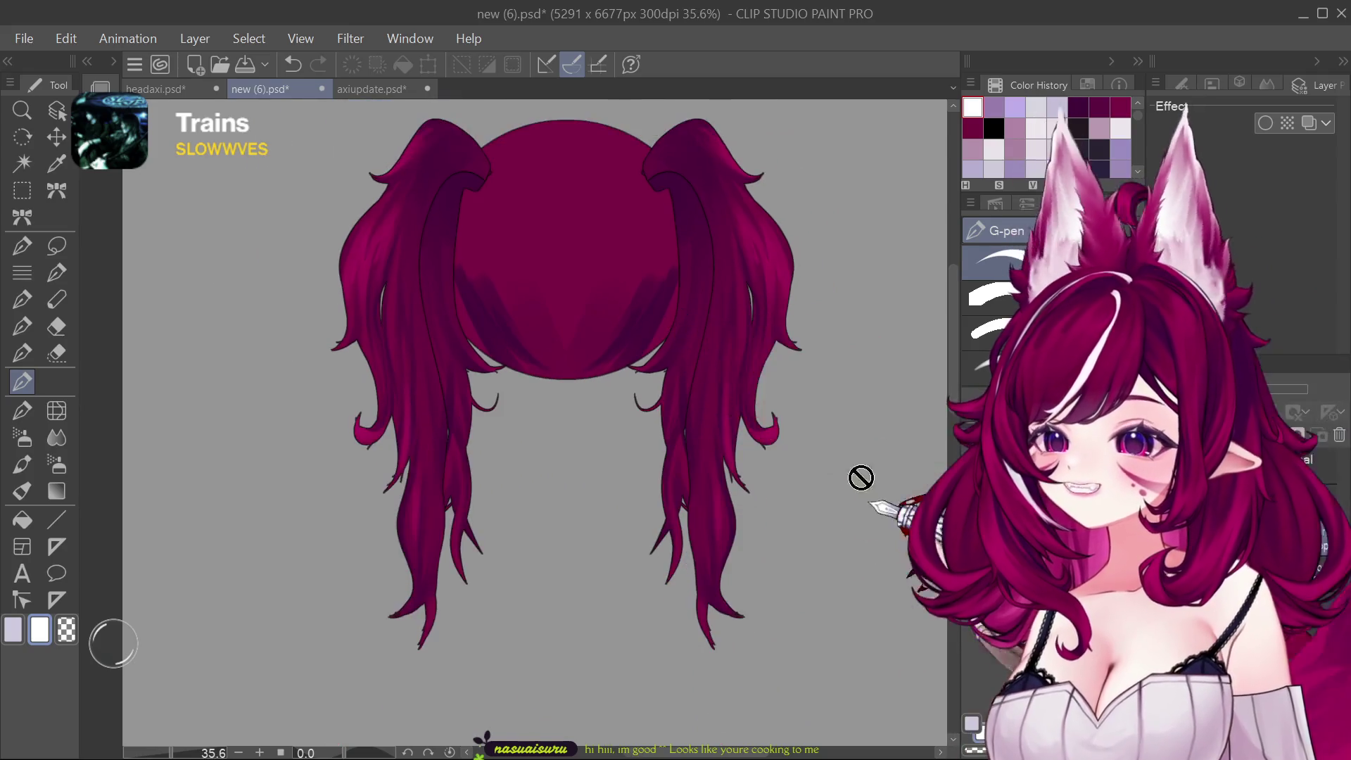
scroll(859, 473, up, 1)
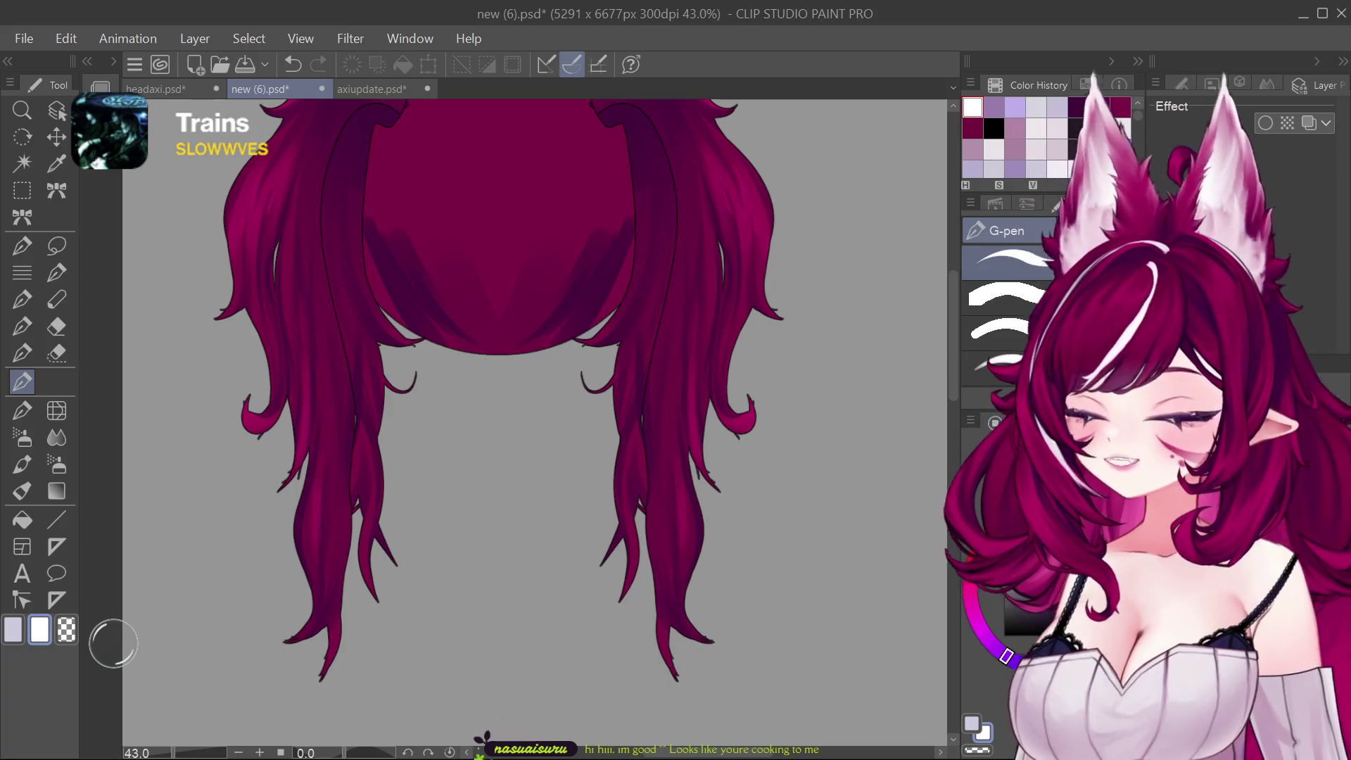
scroll(583, 346, down, 1)
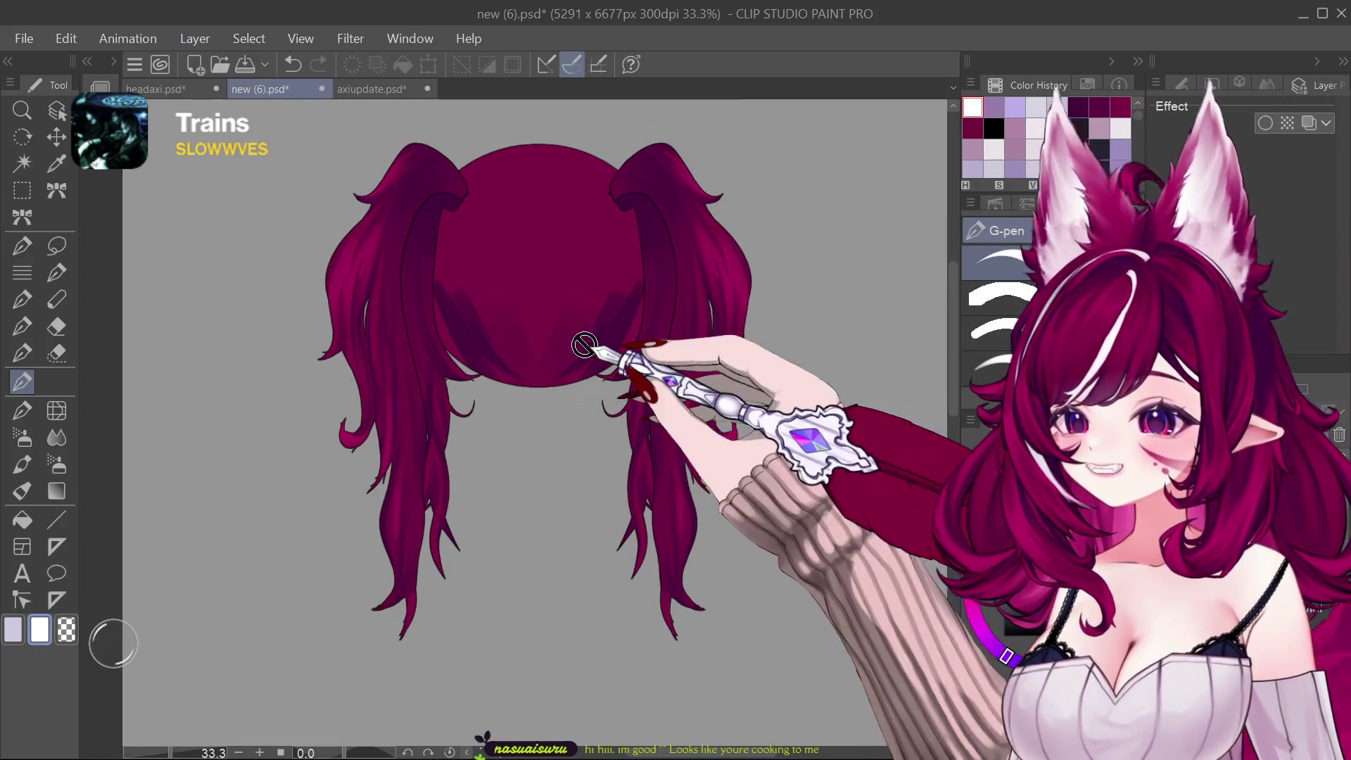
scroll(584, 345, up, 1)
scroll(583, 346, up, 1)
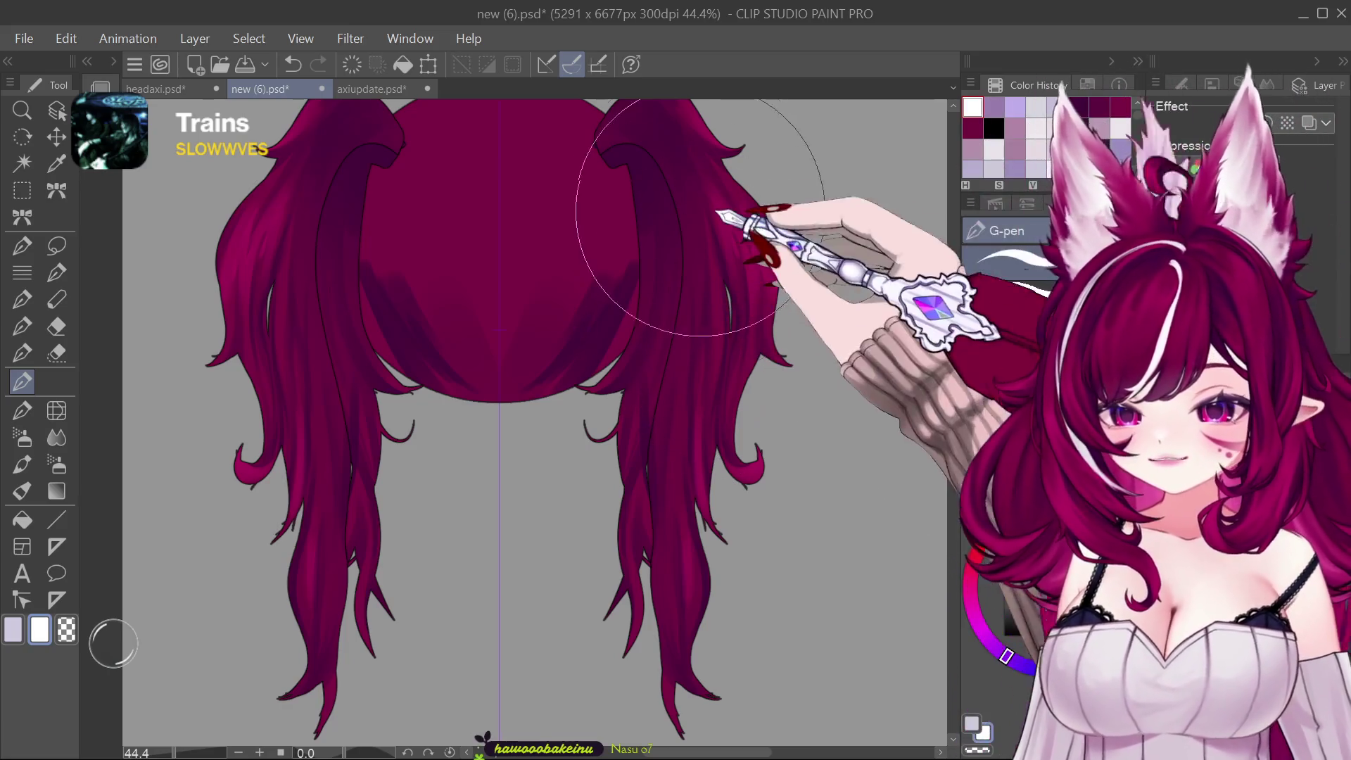
Step: Pick dark purple from Color History as the drawing colour and choose another brush tool
alt+click(496, 317)
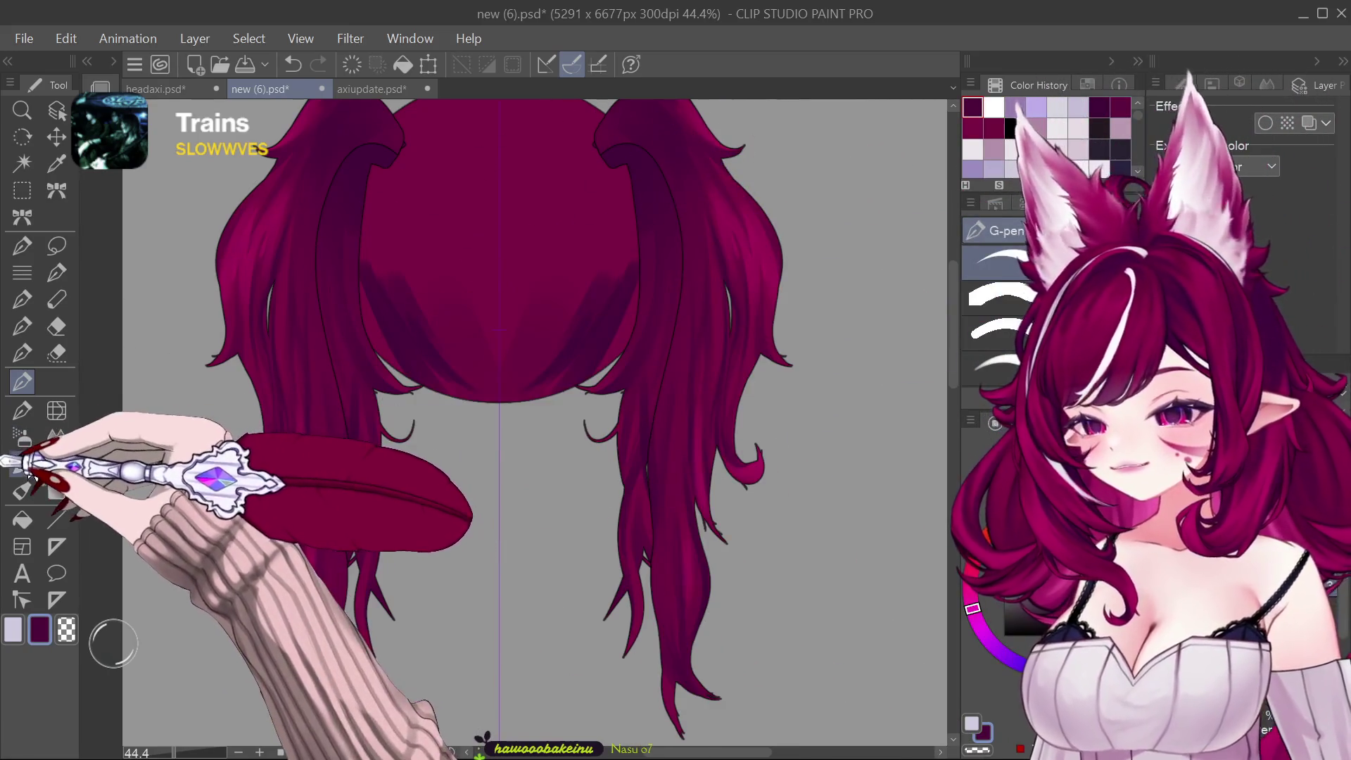
click(21, 463)
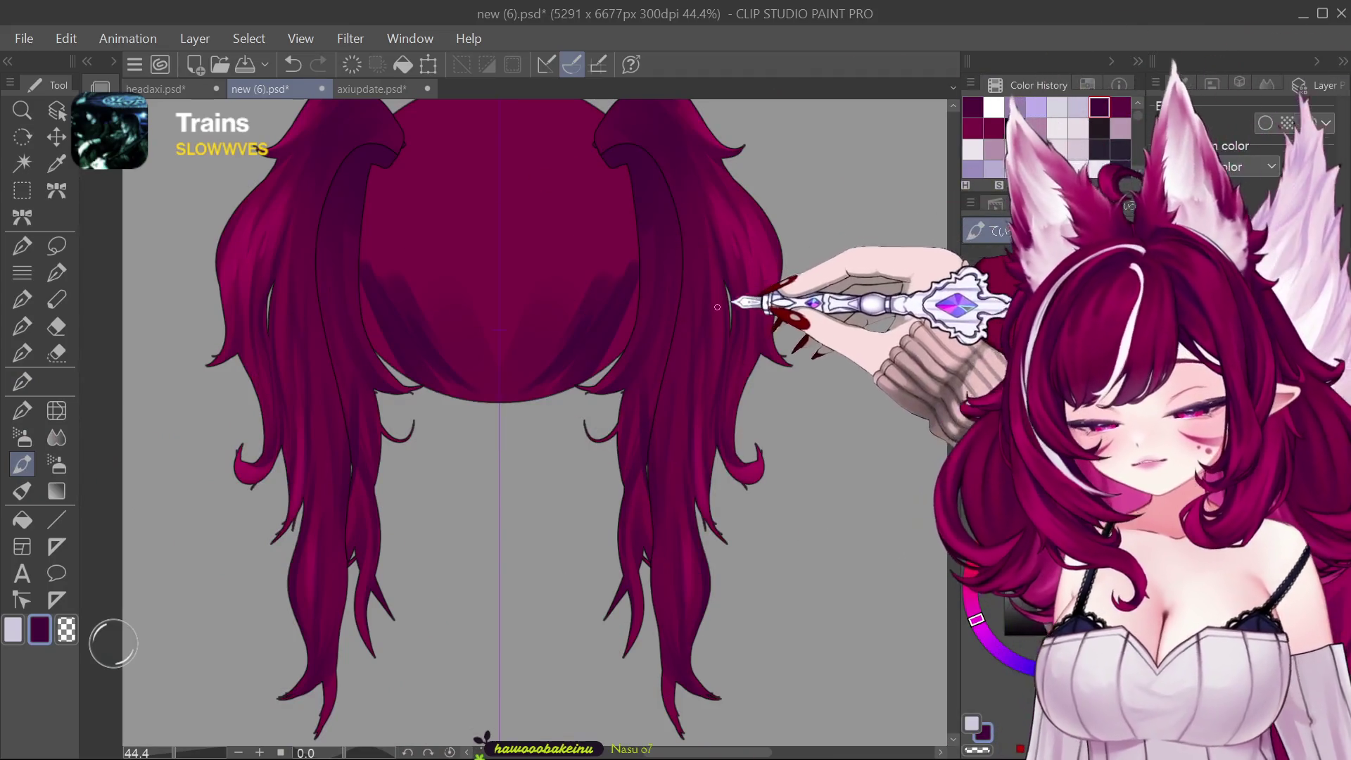